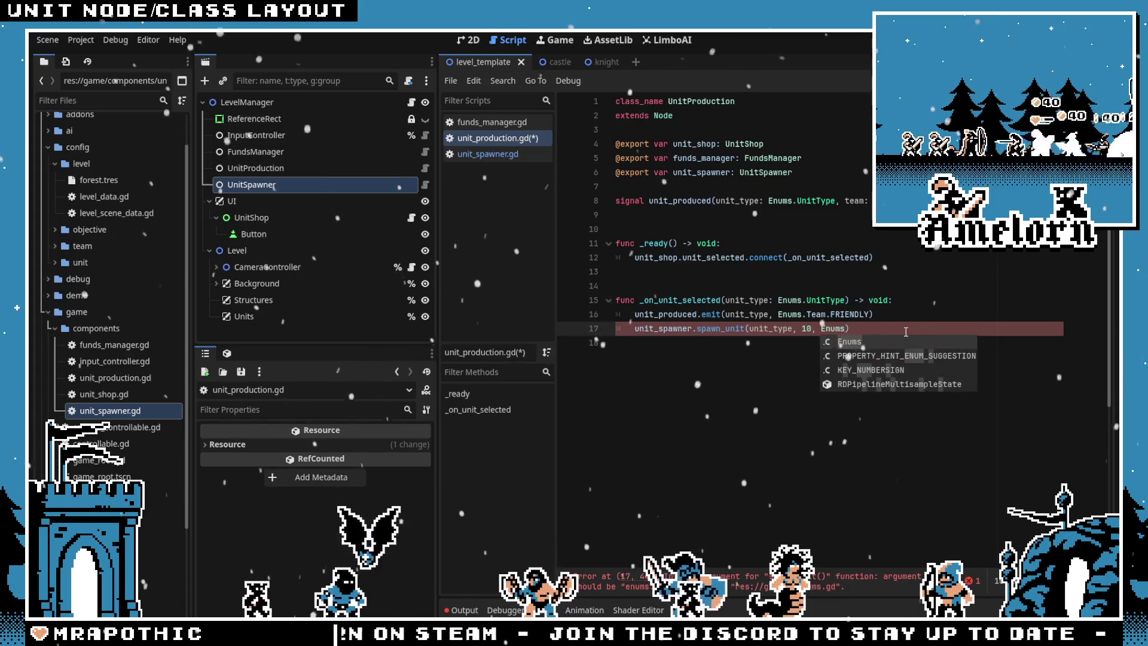
Complete the spawn_unit call with Enums.Team.FRIENDLY, save the script, and run the project
key(Escape)
text(.Team.FRIENDLY)
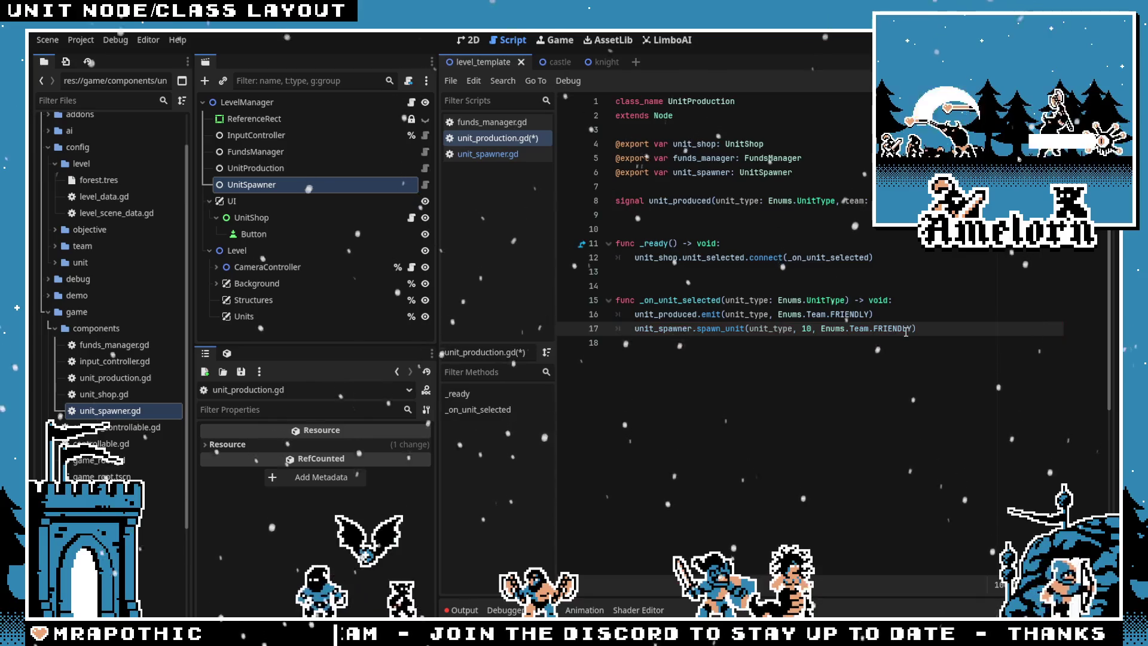
click(592, 258)
key(ctrl+s)
key(F5)
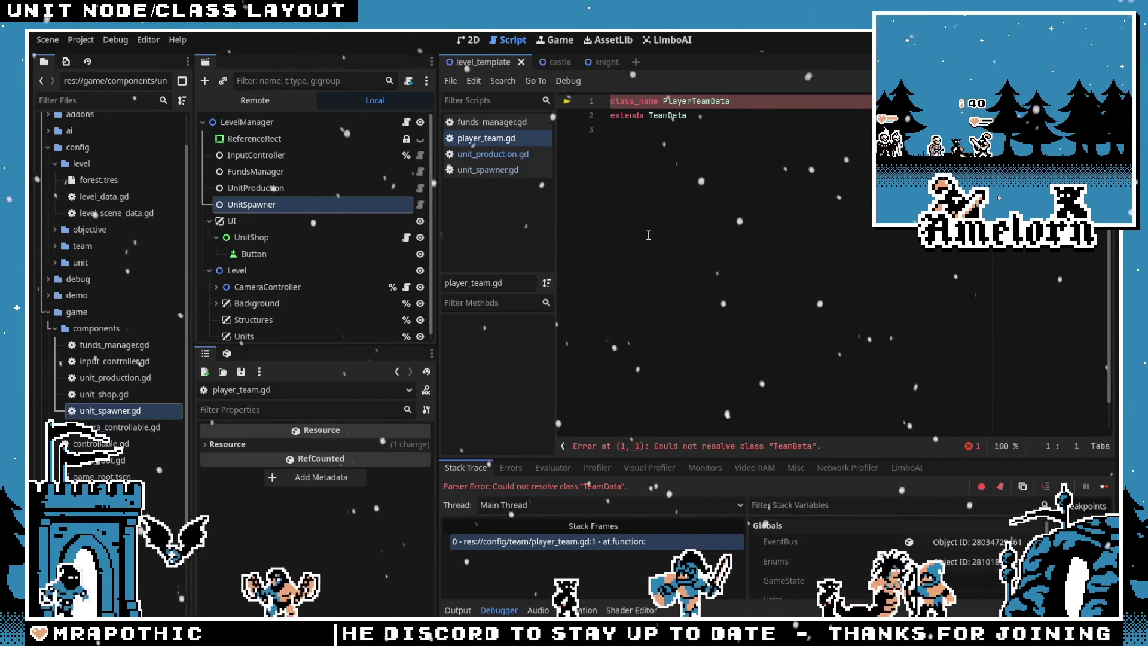
In team.gd, change Enums.Unit to Enums.UnitType and Enums.Spell to Enums.SpellType, then rerun
ctrl+click(675, 119)
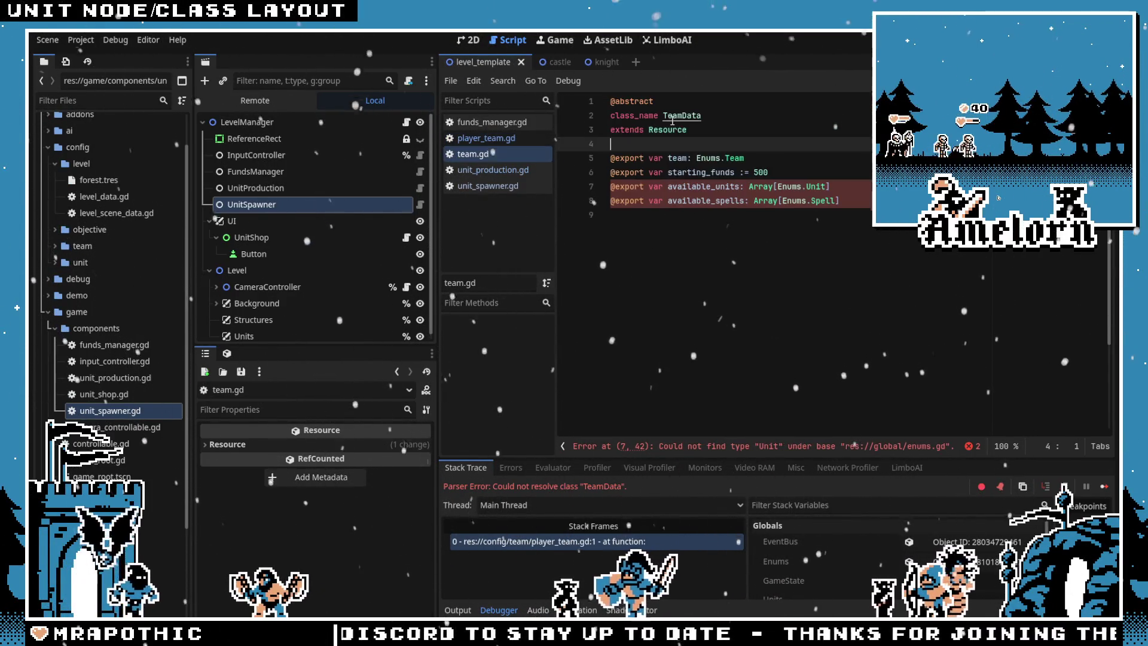
double_click(815, 186)
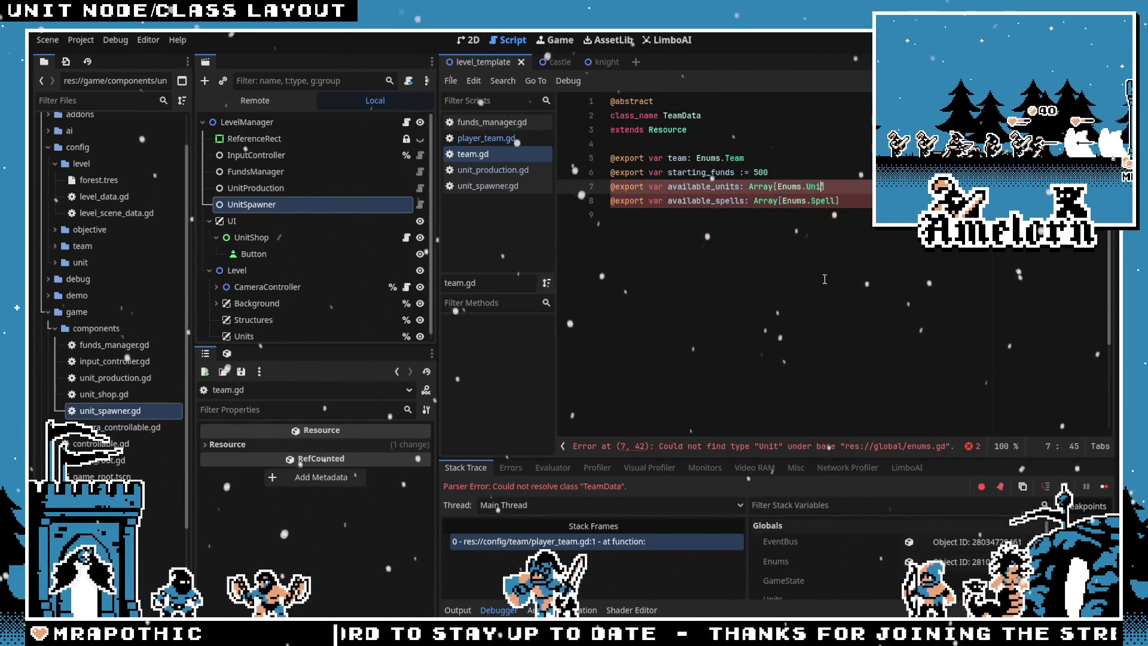
double_click(823, 200)
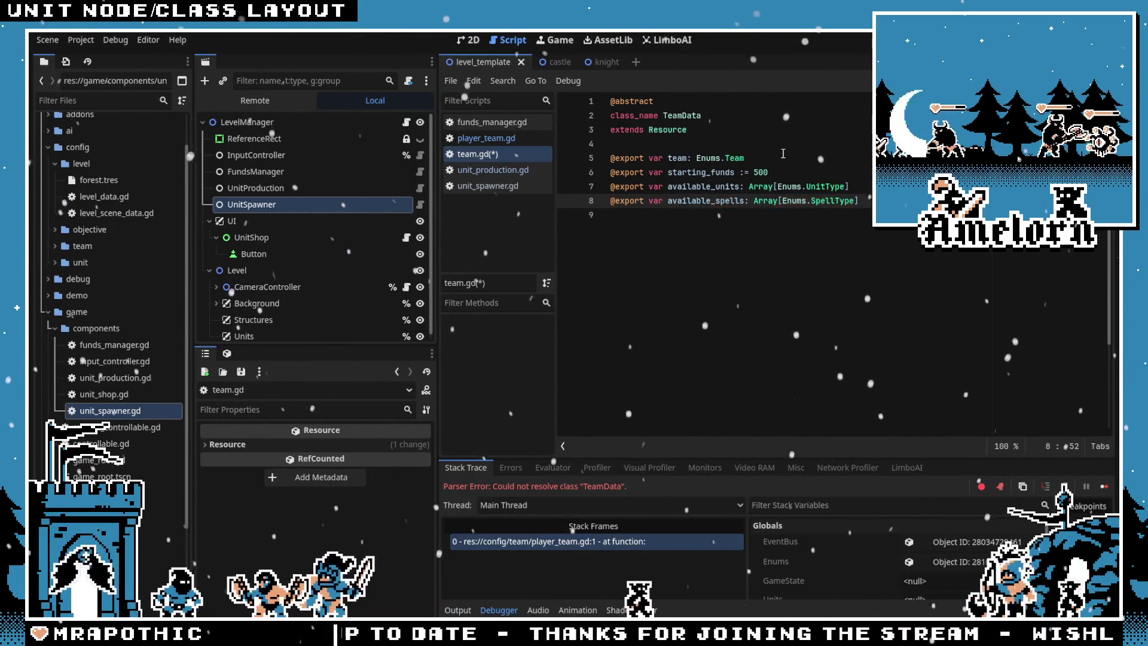
key(F5)
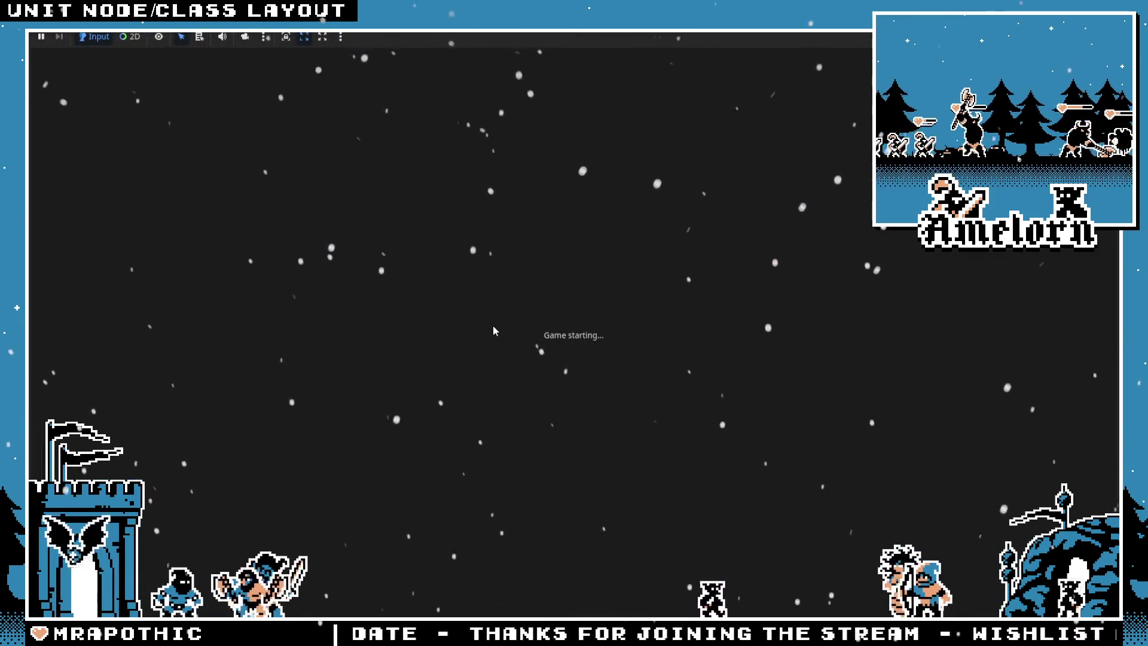
Change line 5 of conquest_base_data.gd to Enums.UnitType and run the project
key(End)
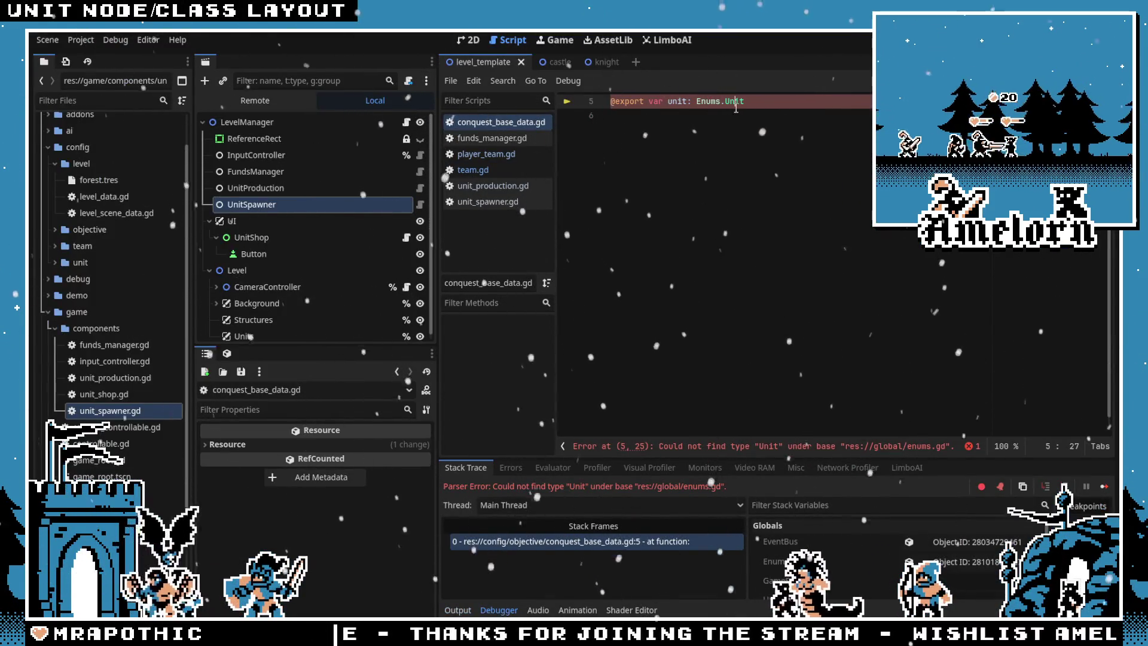
text(Type)
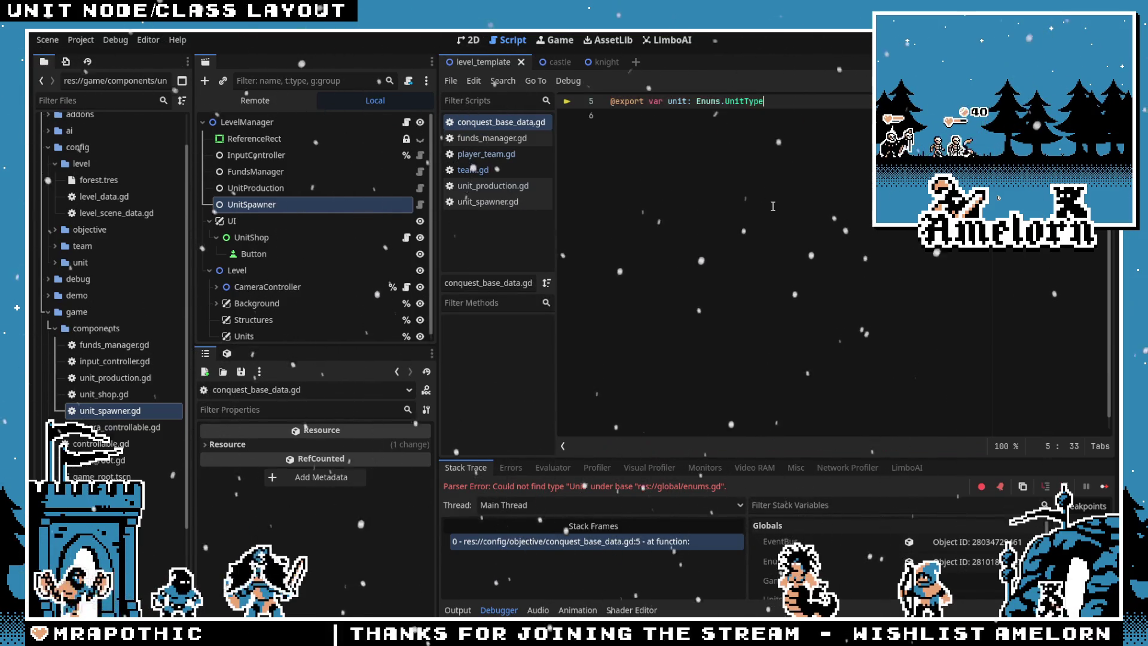
scroll(706, 155, up, 2)
key(F5)
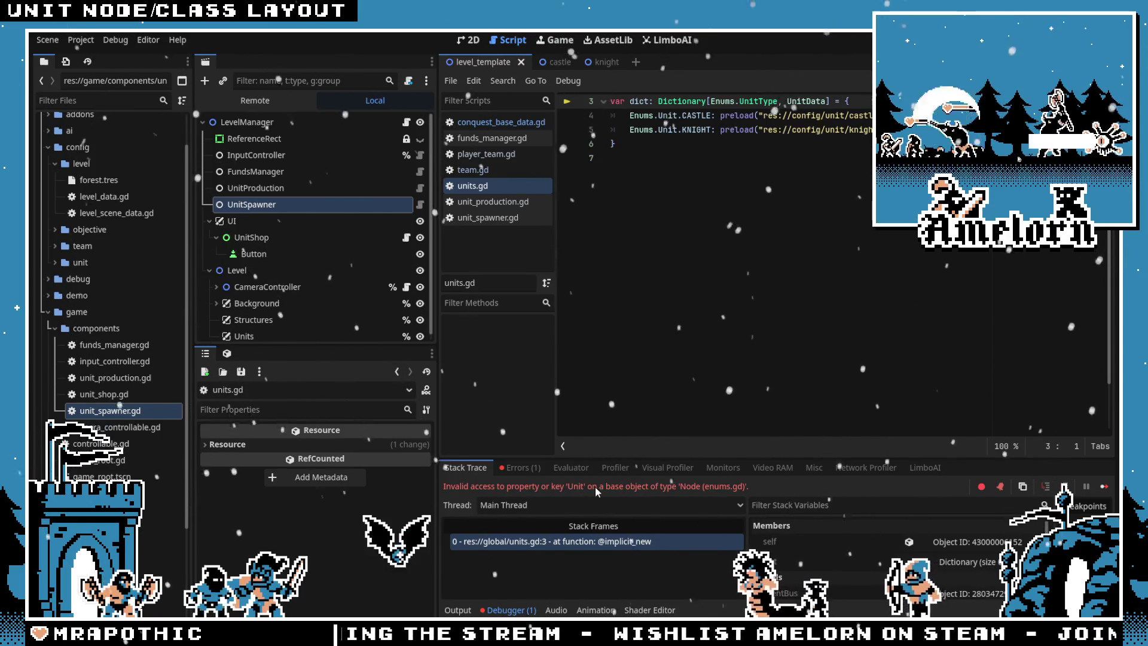
After checking enums.gd, switch units.gd lines 4–5 to Enums.UnitType and launch the game
scroll(642, 320, up, 1)
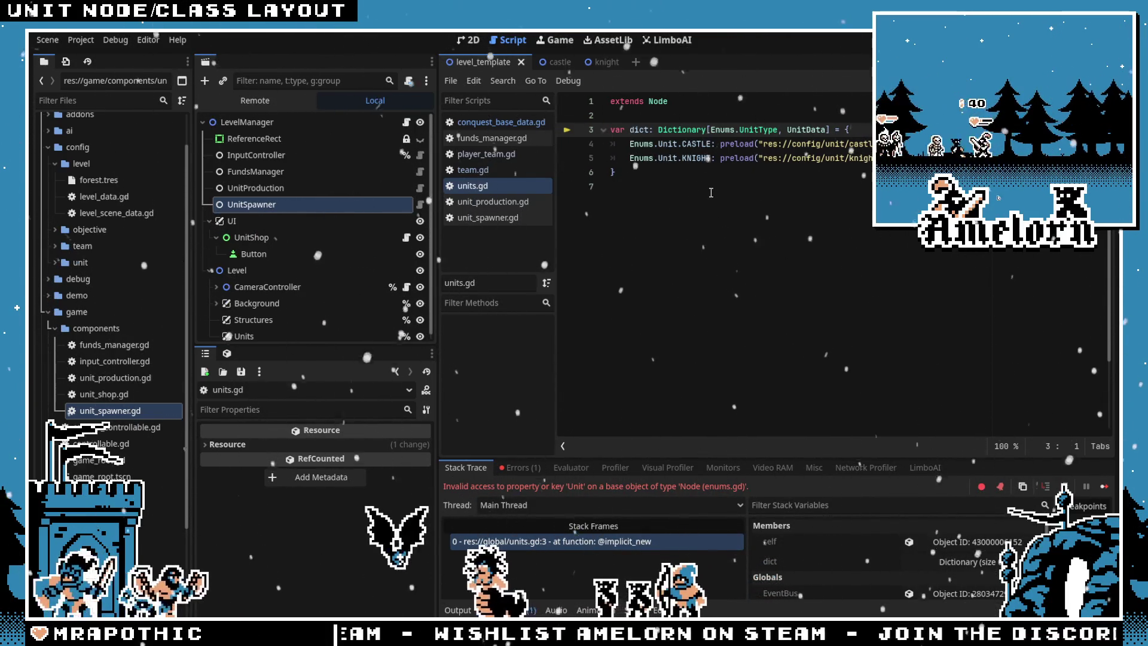
click(677, 143)
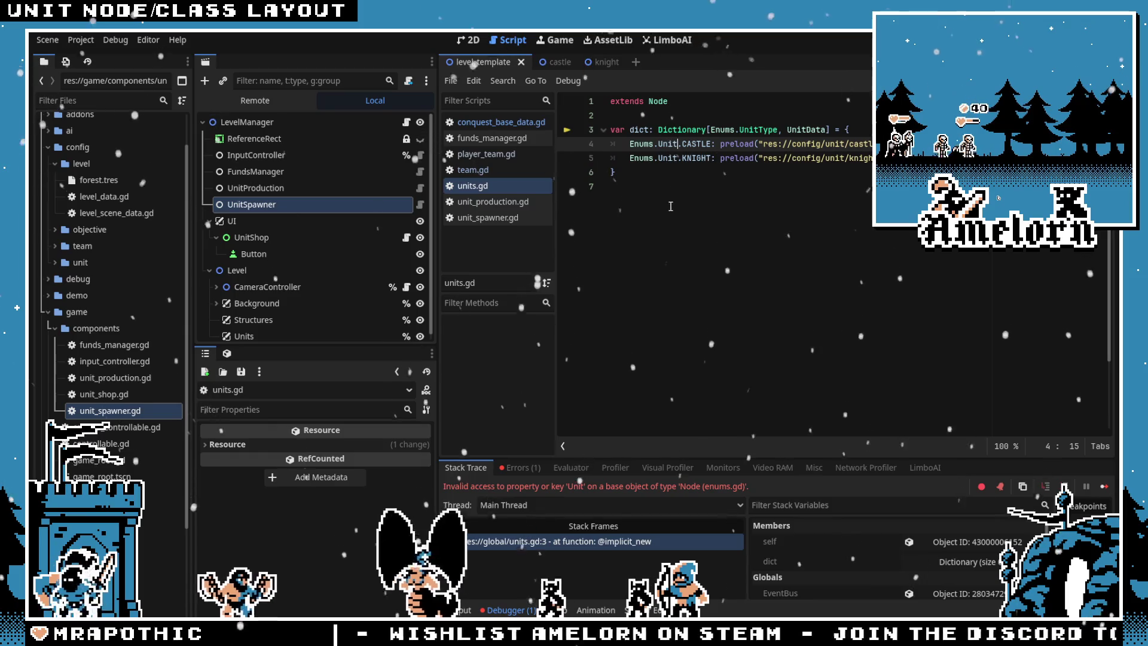
ctrl+click(643, 144)
scroll(670, 240, down, 3)
key(ctrl+w)
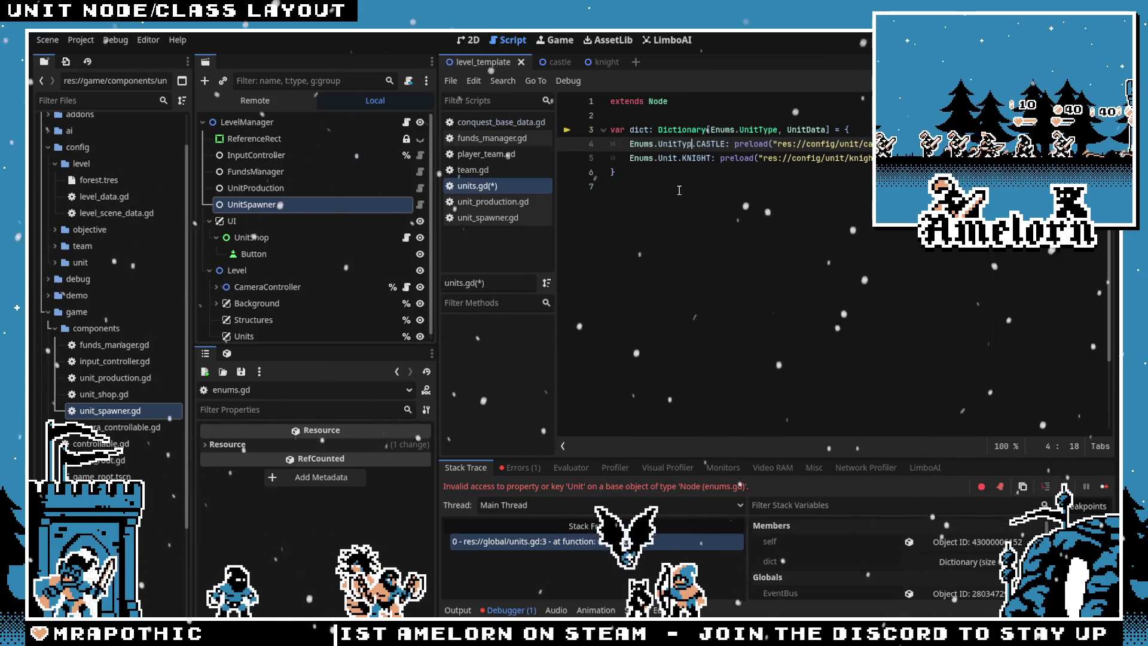
text(Type)
double_click(668, 158)
key(F5)
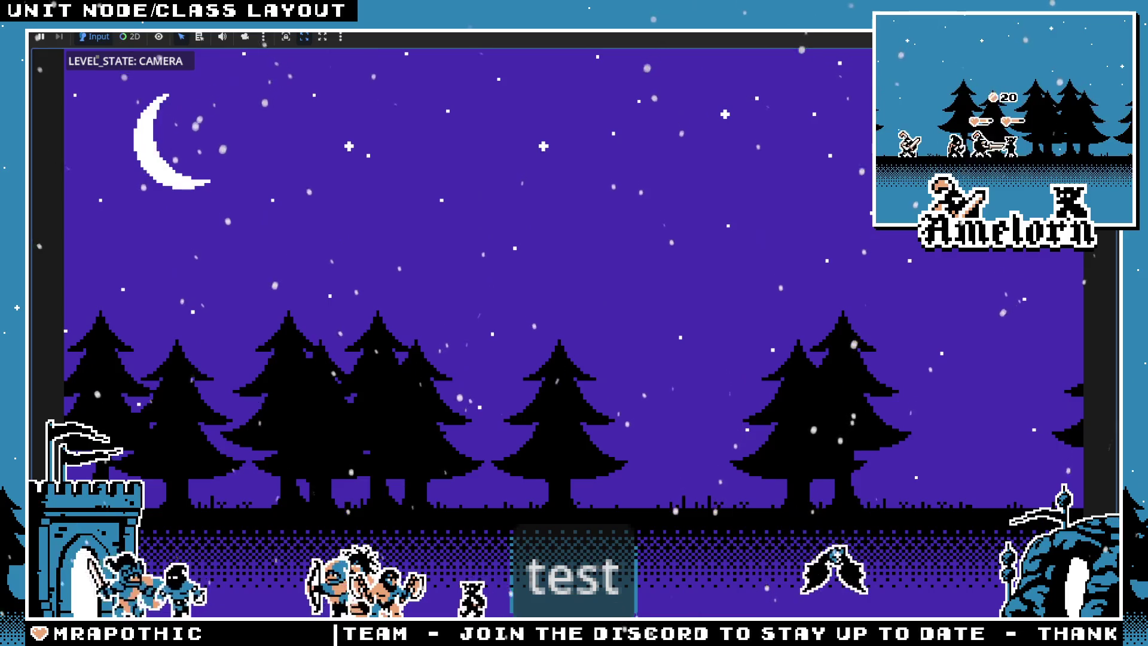
Stop the game and open forest.tscn from the FileSystem in the 2D view
key(F8)
mouse_move(556, 65)
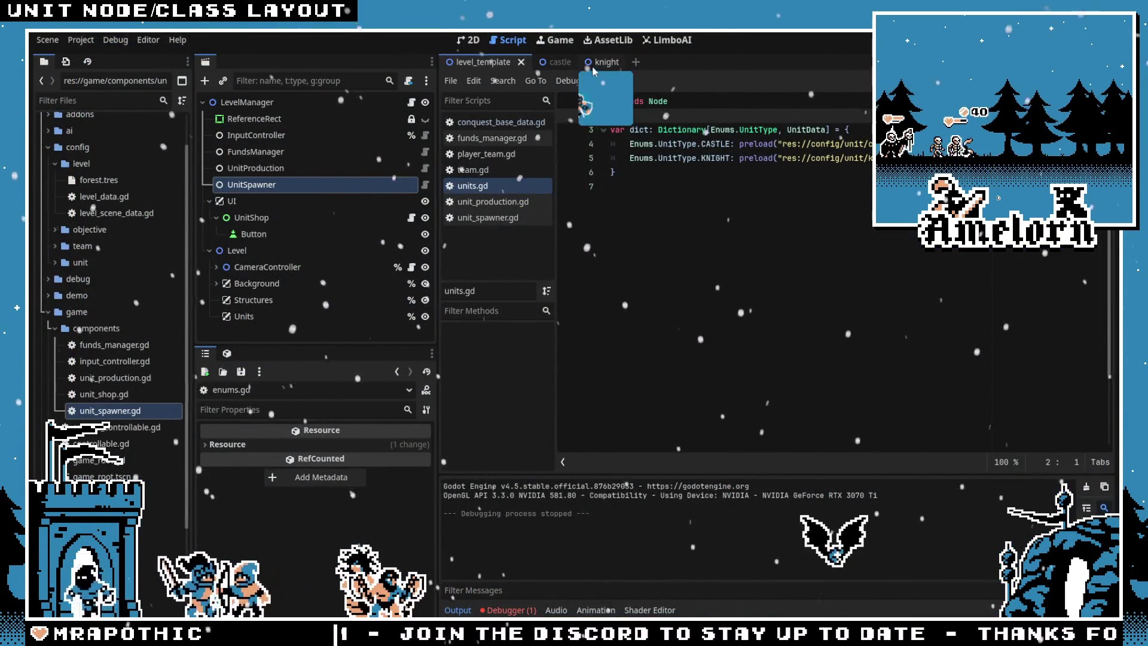
click(469, 40)
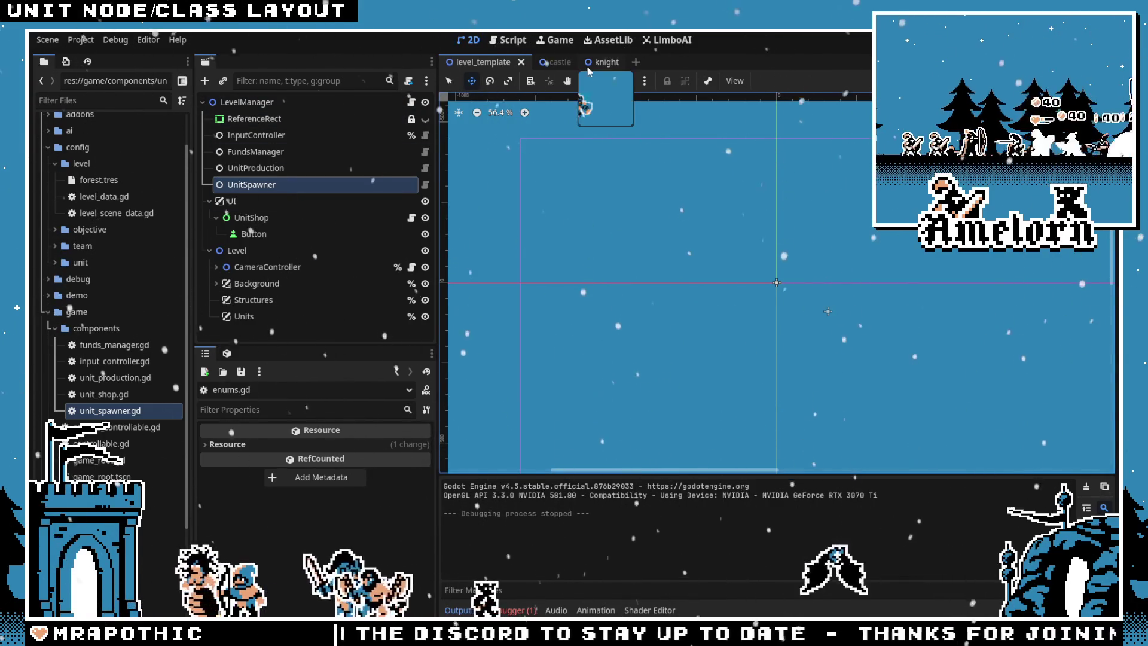
click(105, 114)
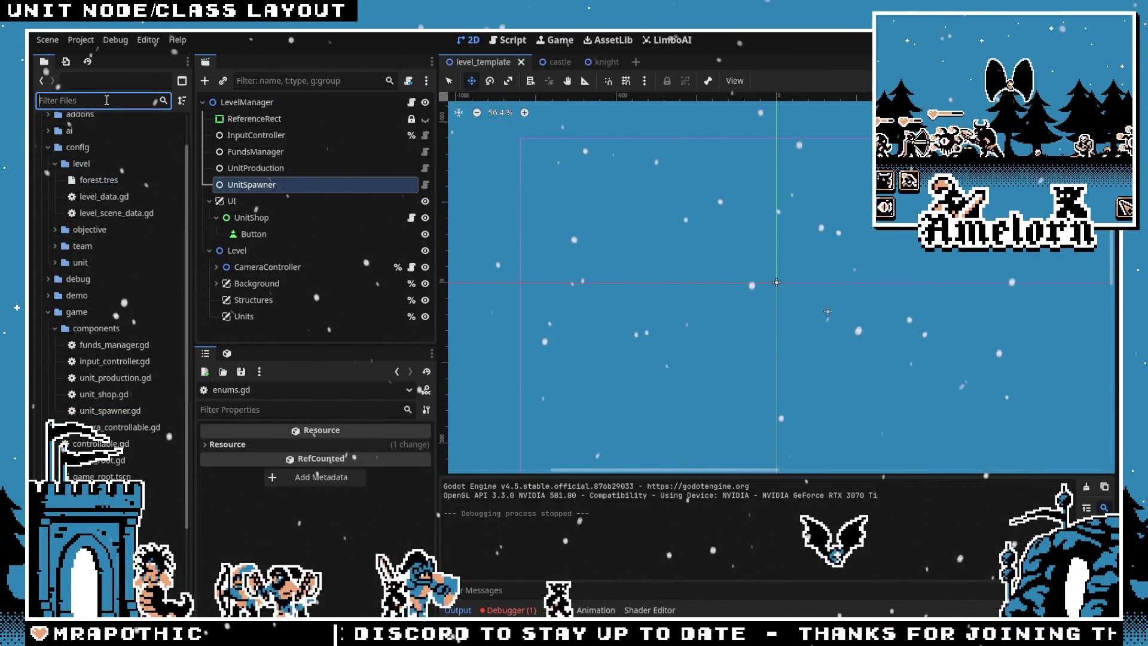
text(forest)
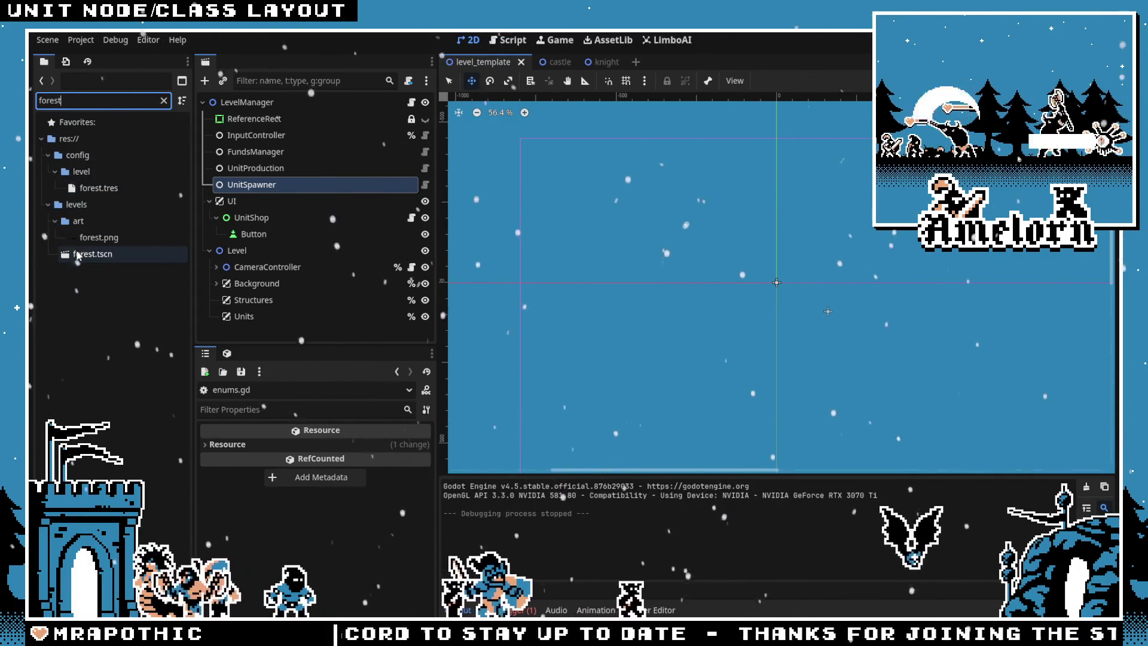
double_click(73, 256)
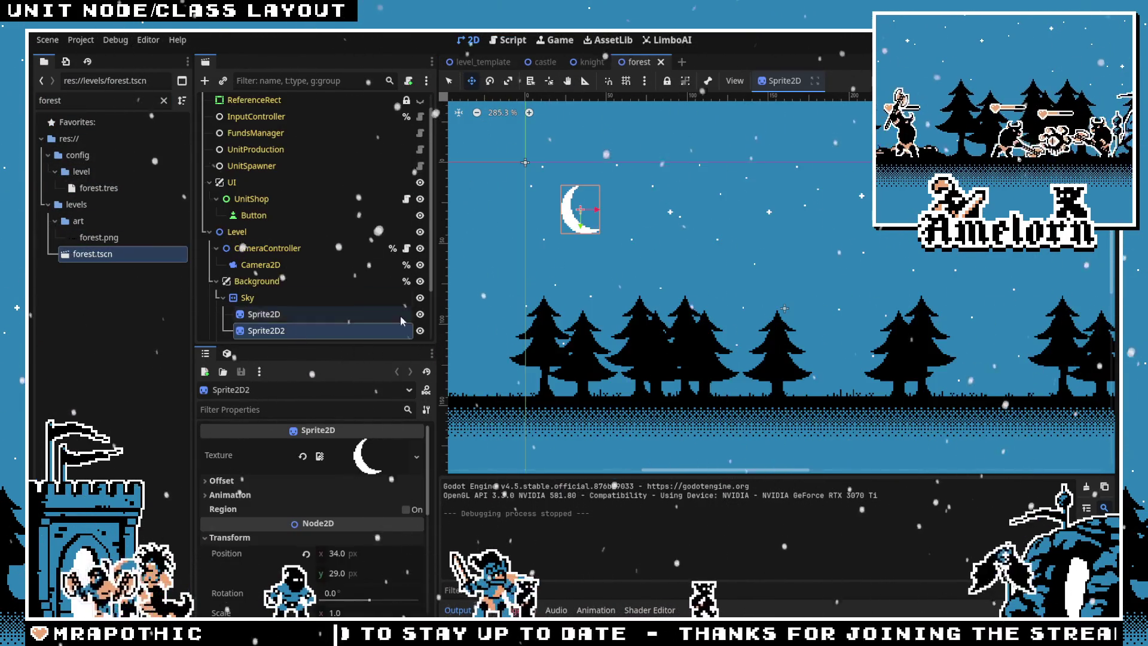
Instance knight.tscn under the Units node and move the Knight down onto the ground
scroll(281, 300, down, 2)
click(272, 330)
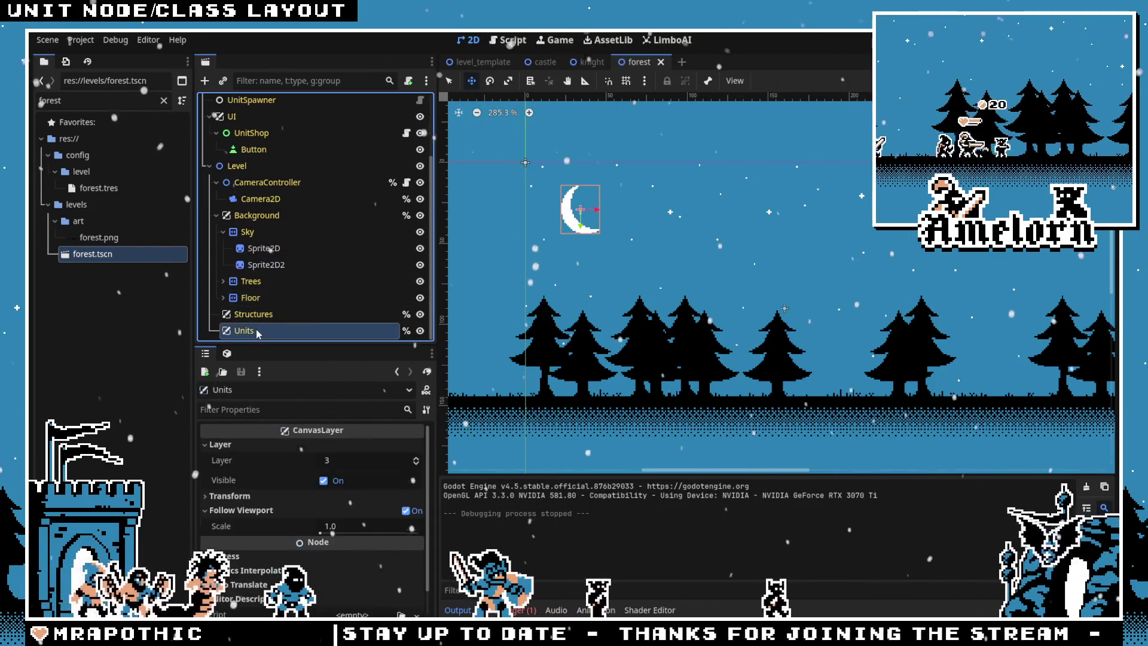
double_click(50, 100)
text(knight)
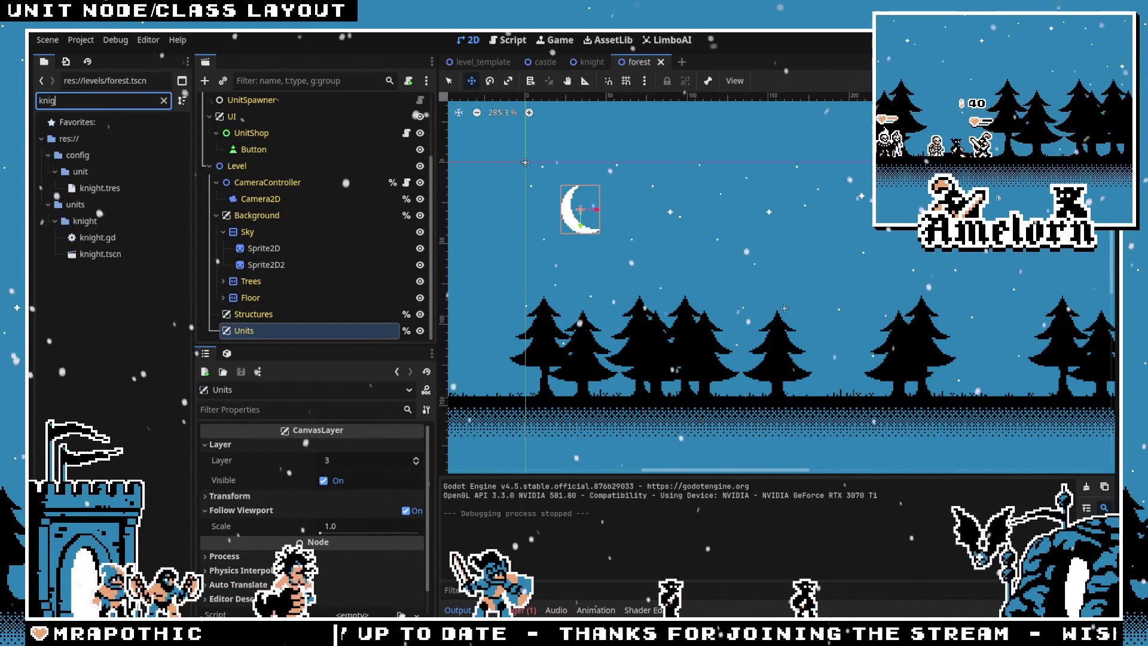
mouse_move(100, 253)
mouse_down()
mouse_move(317, 335)
mouse_move(289, 335)
mouse_up()
drag(529, 147, 573, 392)
scroll(573, 392, up, 1)
scroll(573, 392, up, 10)
drag(682, 319, 665, 314)
scroll(665, 313, down, 4)
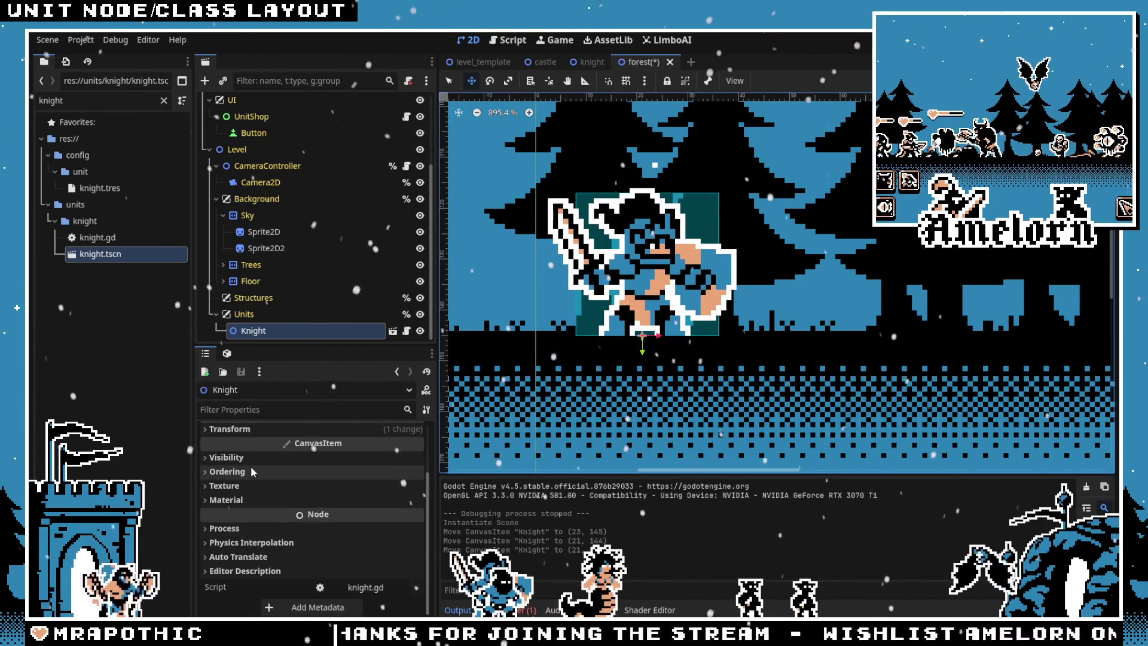
Set the Knight's Position x to 20, then close the forest scene
click(251, 492)
click(360, 512)
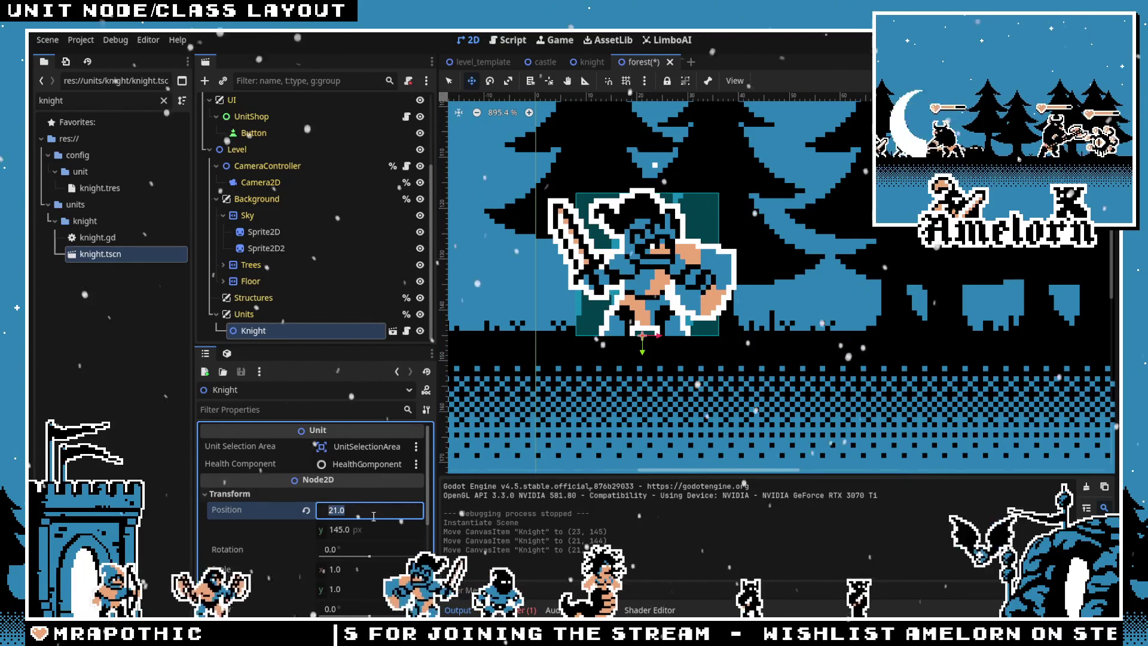
text(20)
key(Return)
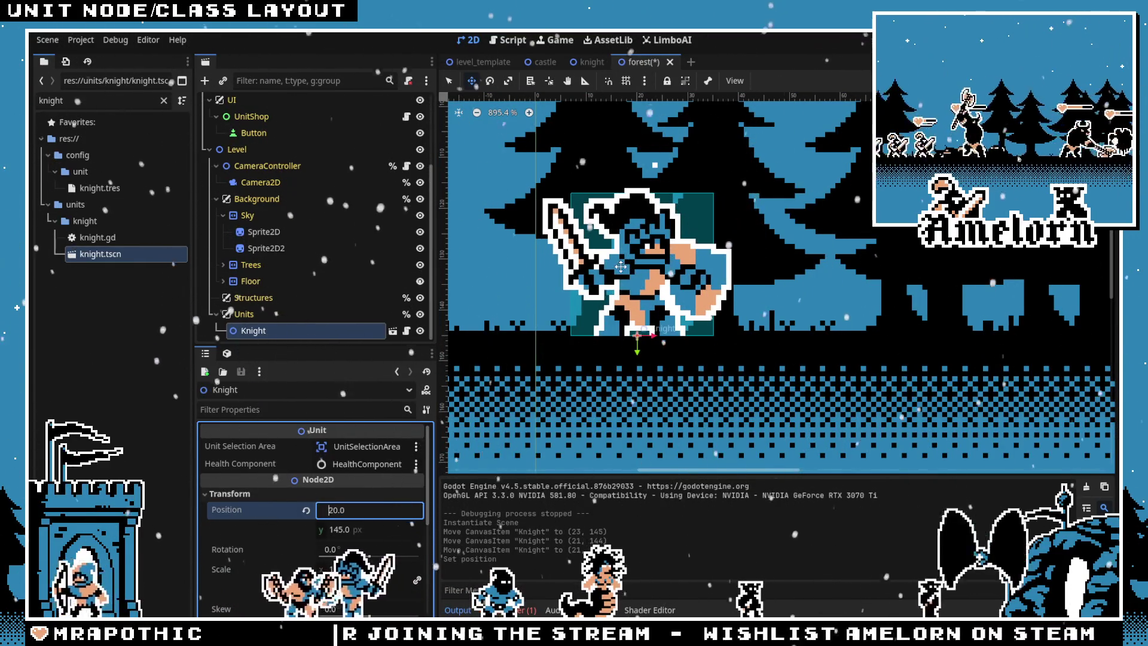
key(ctrl+shift+w)
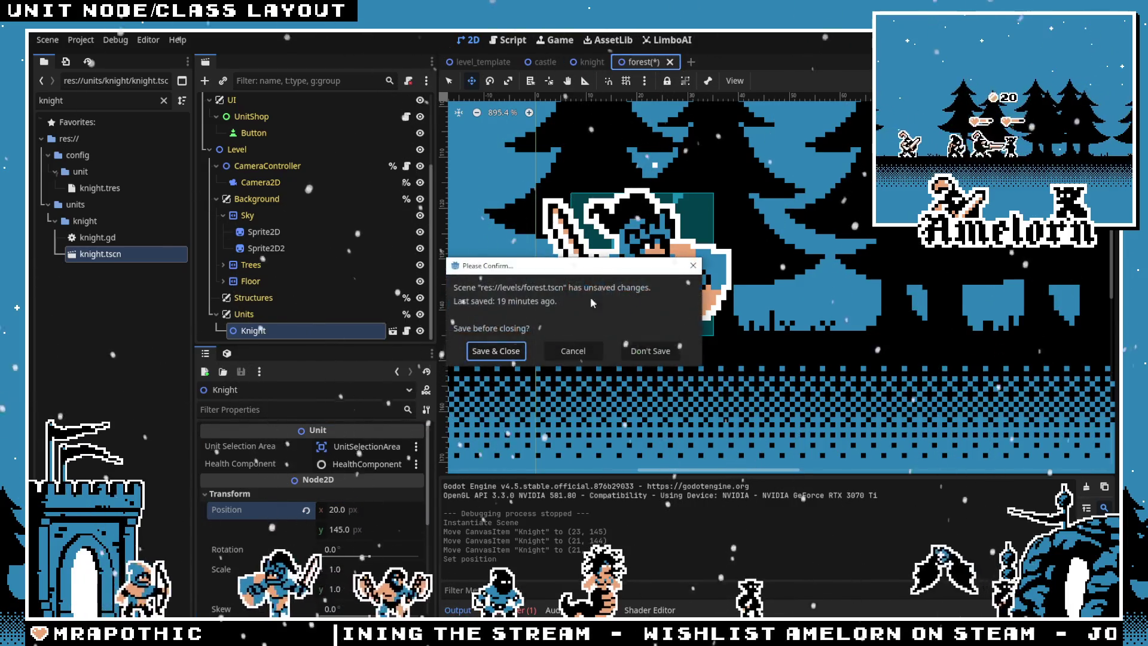
Discard the forest scene changes and open the UnitSpawner script in level_template
click(646, 353)
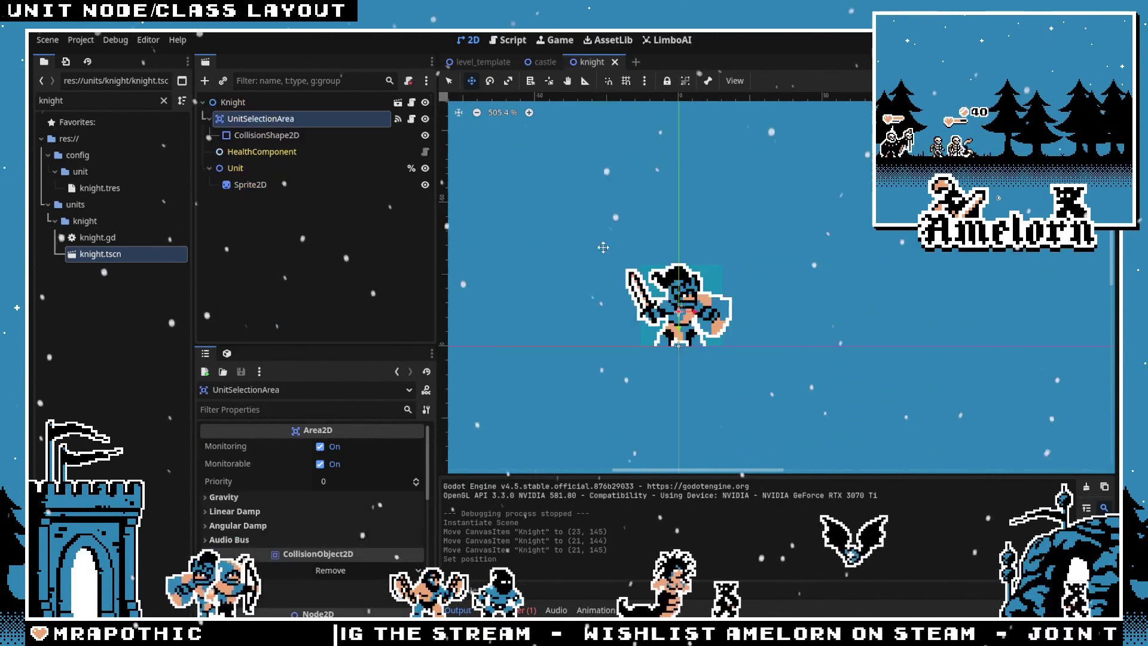
click(483, 63)
click(426, 185)
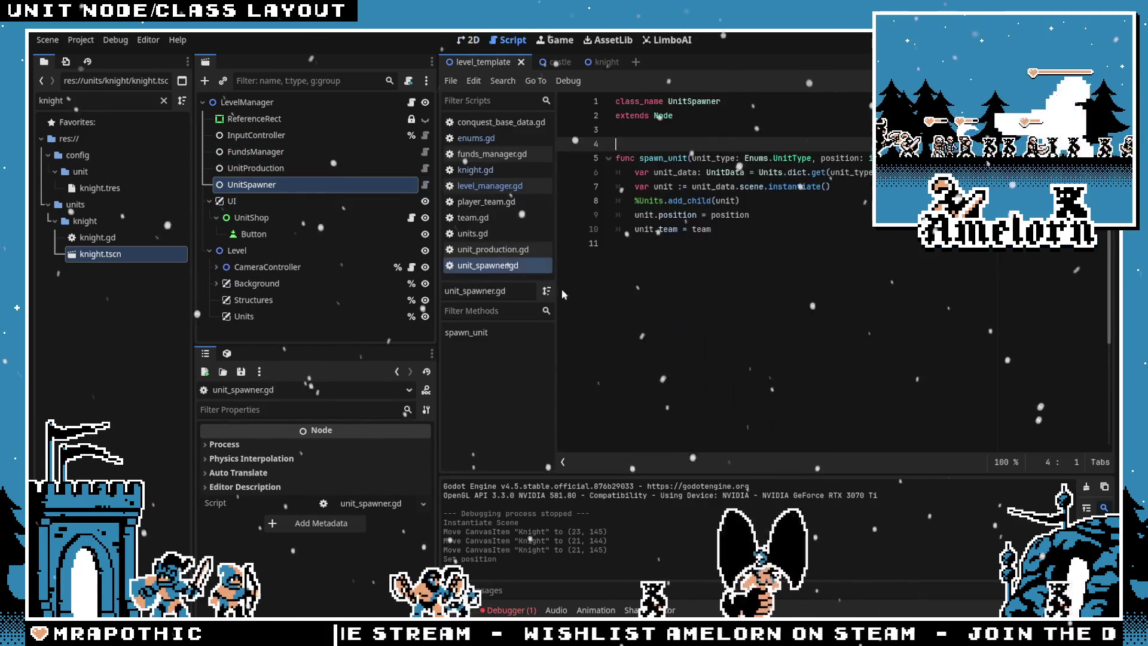
Set unit.position to Vector2(position, 145) in unit_spawner.gd, save, and open unit_production.gd
click(731, 214)
double_click(730, 214)
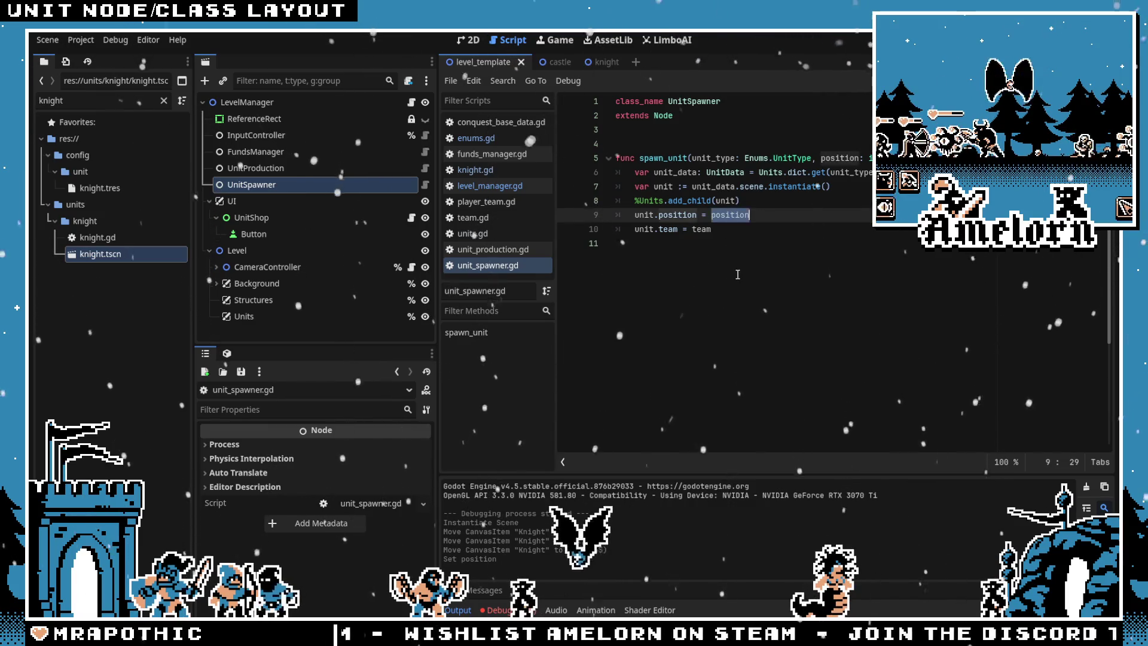
text(Vector2)
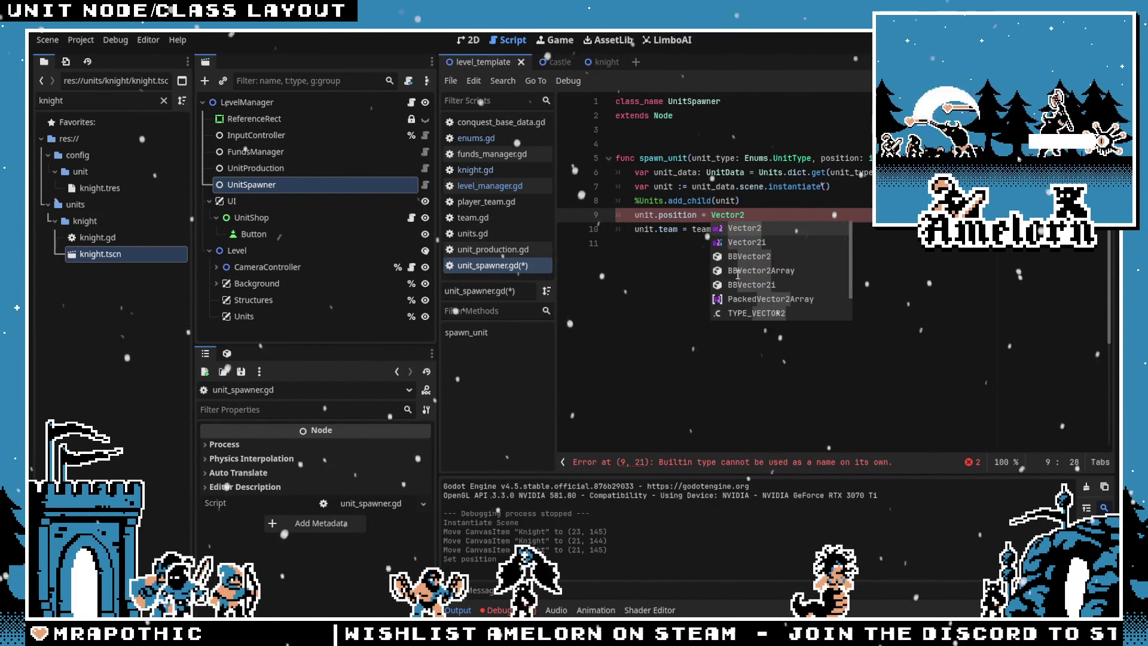
text(.new)
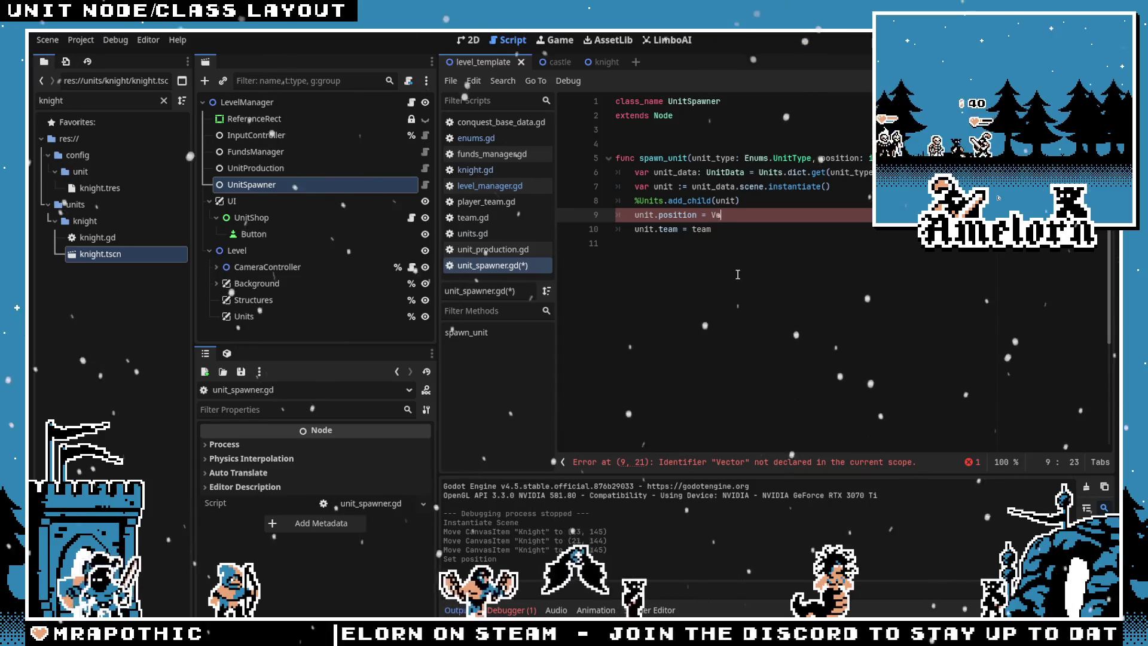
text(ctor2()
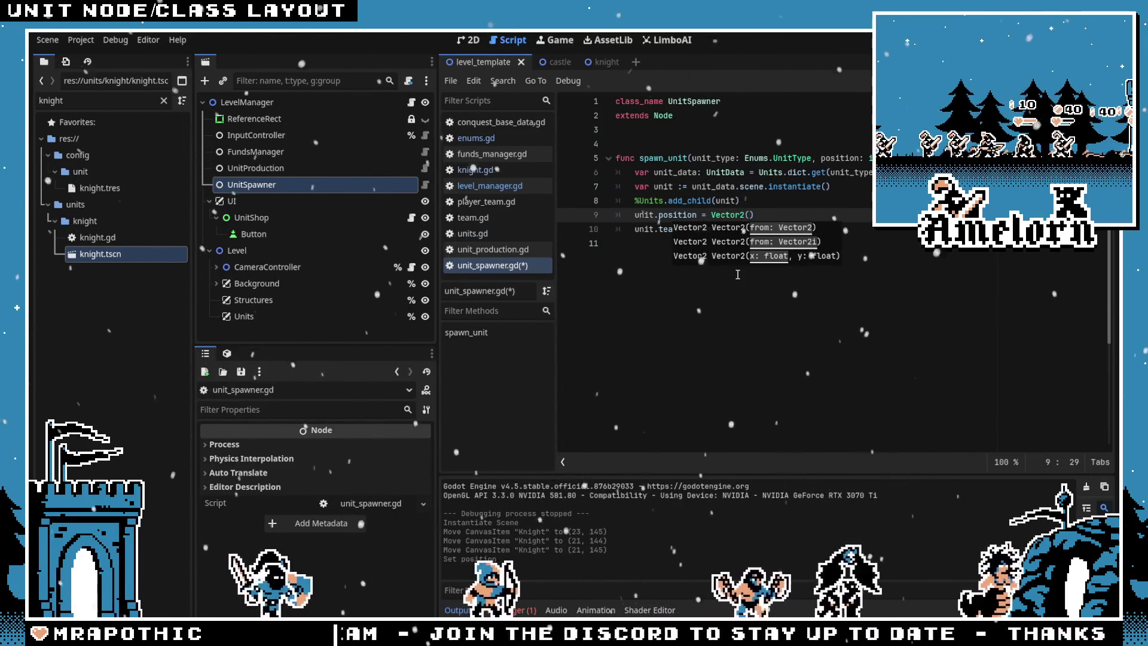
text(ition, 145)
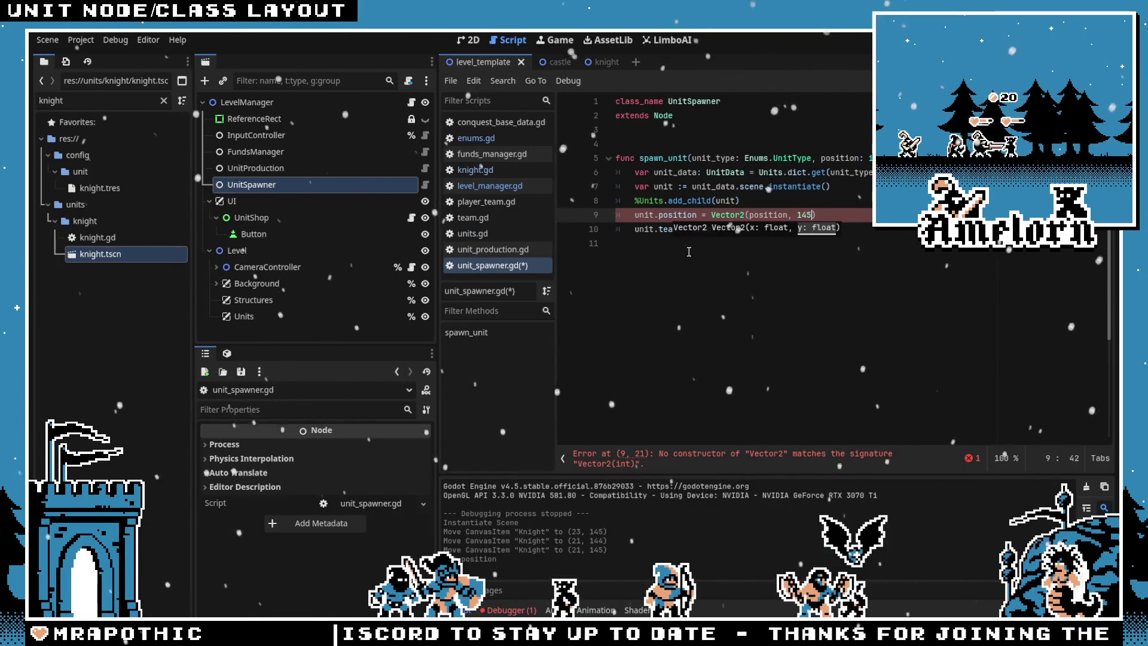
click(712, 200)
click(708, 261)
click(764, 215)
key(ctrl+s)
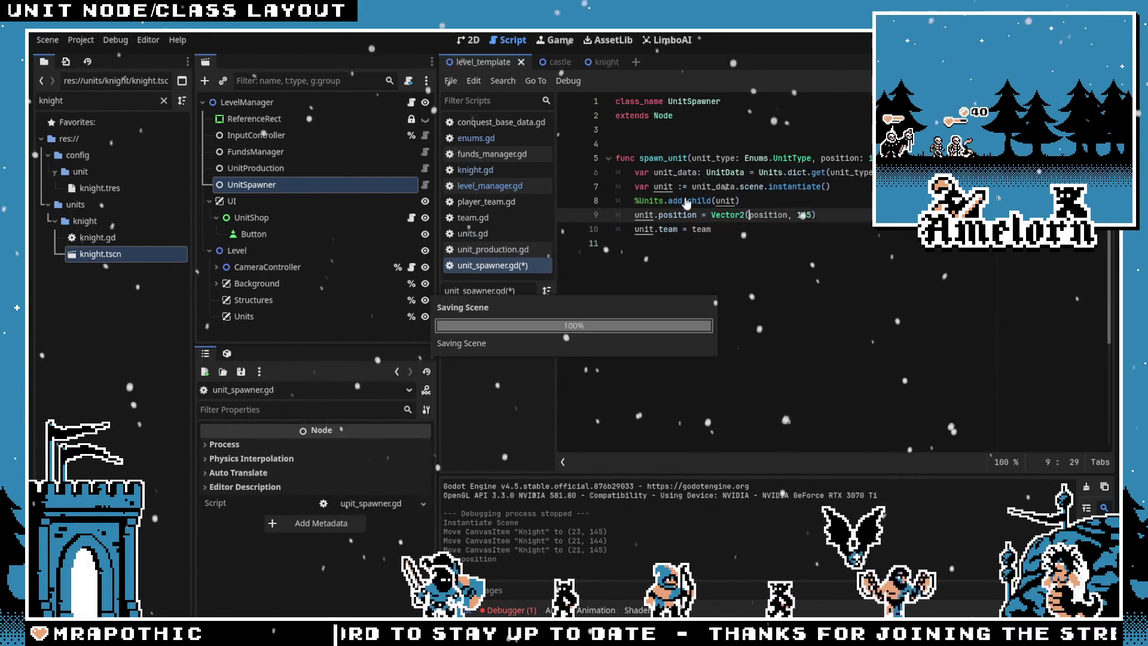
click(424, 169)
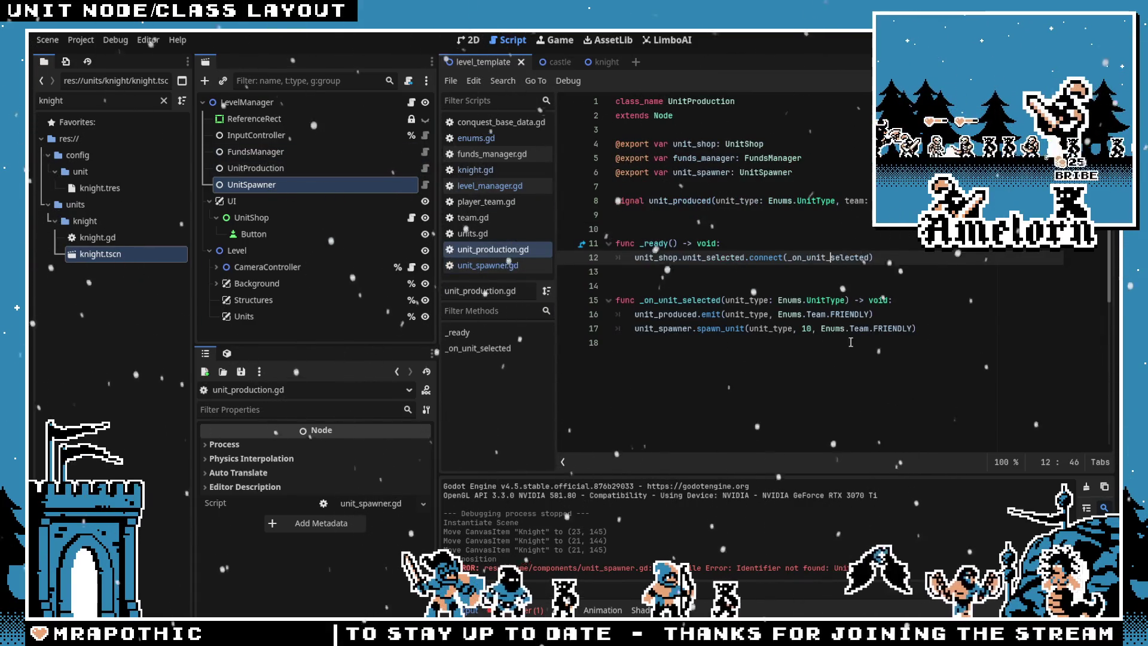
Change the spawn_unit argument from 10 to 20, run the game, and press its test button
click(805, 332)
key(BackSpace)
text(2)
click(825, 200)
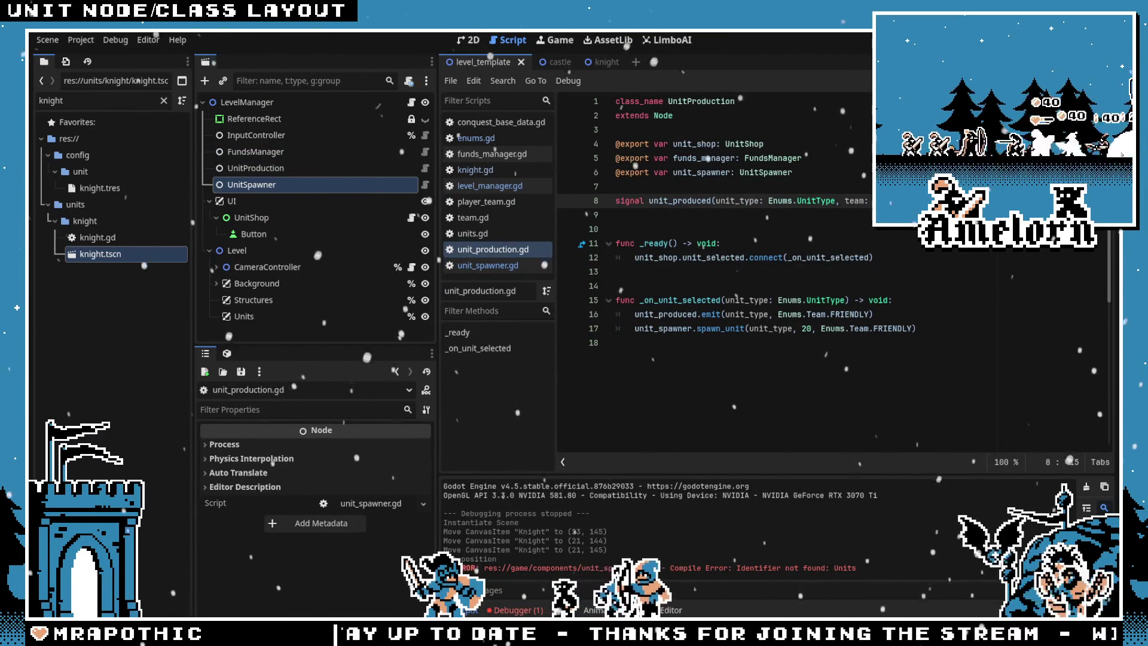
key(F5)
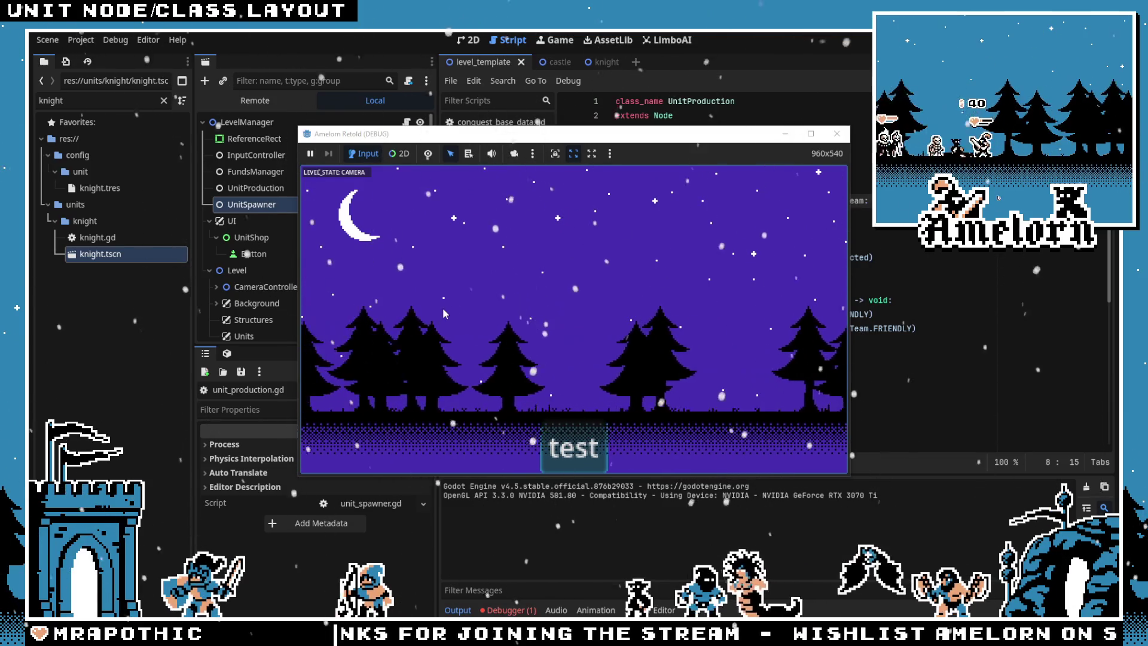
click(568, 459)
Review the runtime errors, then open the UnitShop node's unit_shop.gd script
click(519, 605)
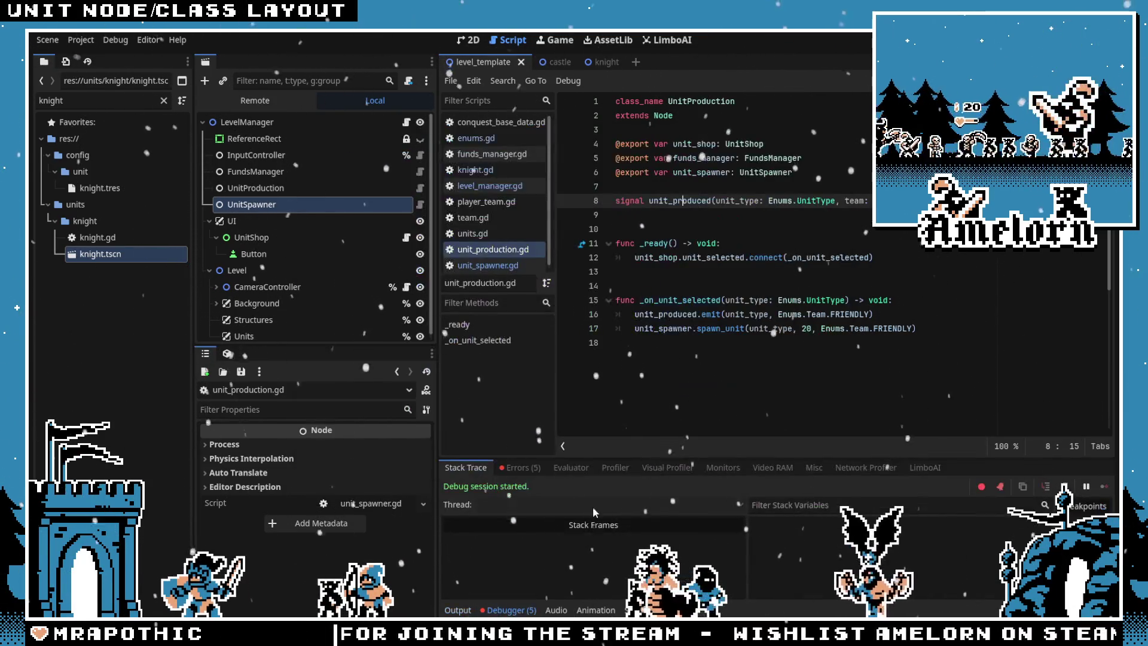
double_click(669, 509)
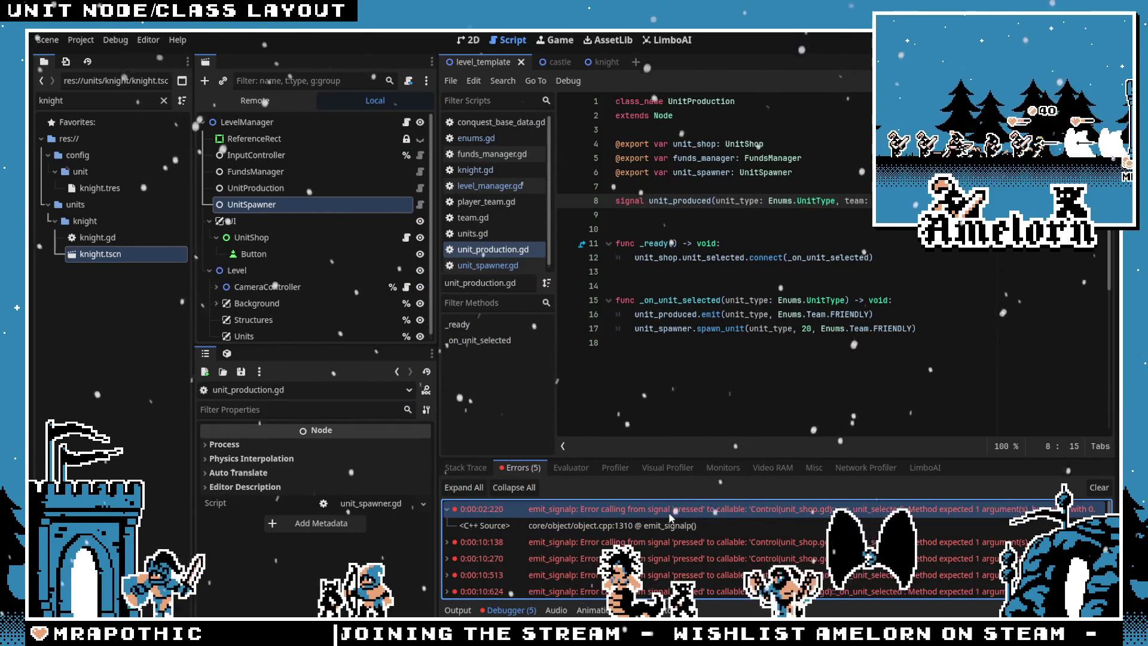
double_click(669, 511)
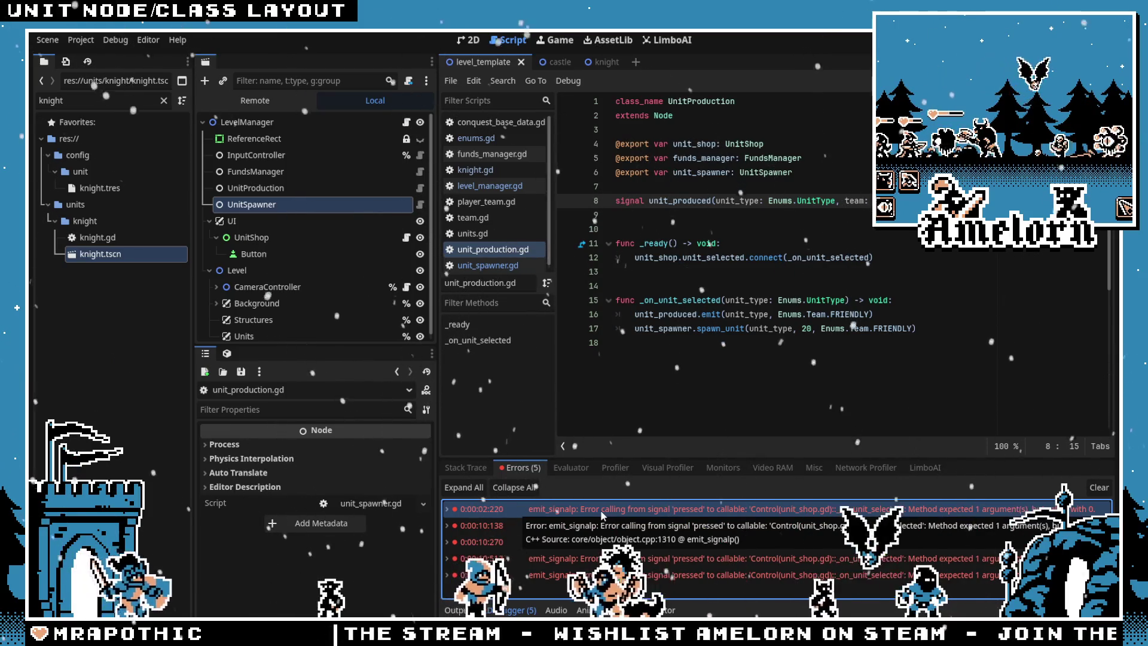
click(406, 237)
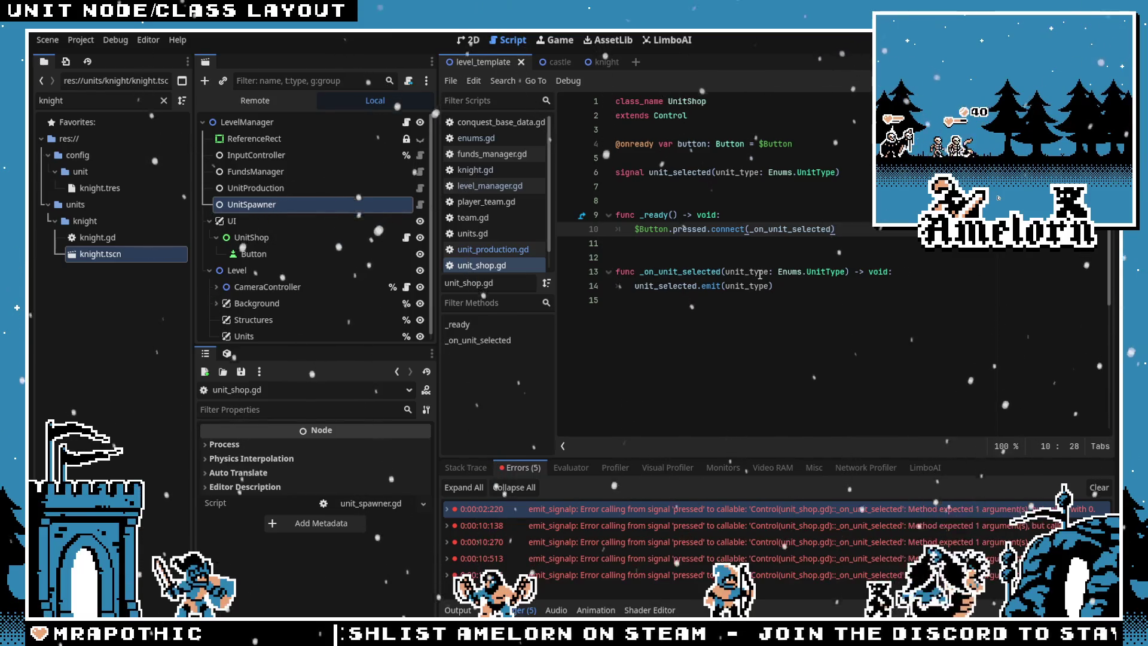
Remove _on_unit_selected's unit_type parameter, emit Enums.UnitType.KNIGHT, save, and rerun the game
click(845, 272)
drag(745, 272, 728, 275)
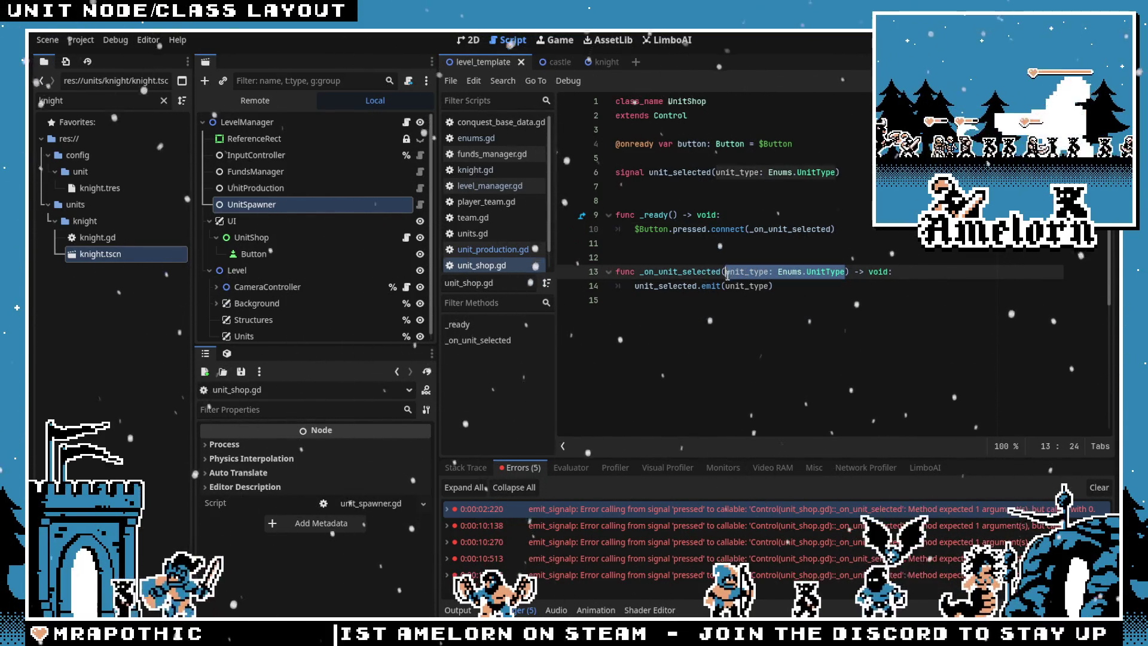
key(BackSpace)
double_click(761, 286)
text(Enums.)
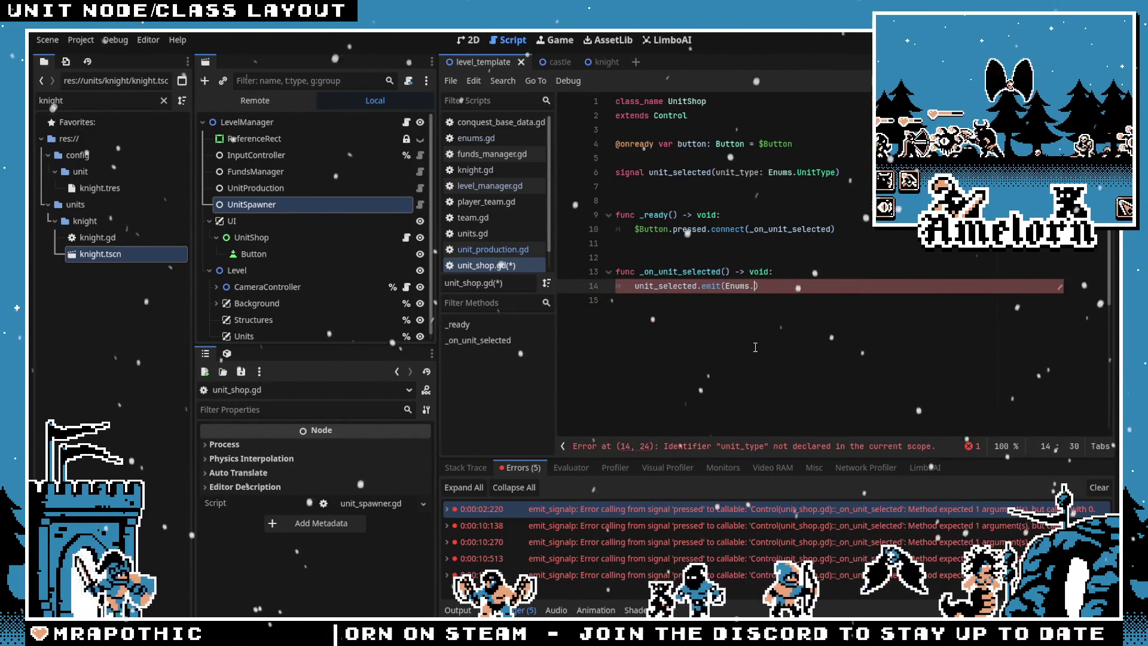
text(Unit)
key(Return)
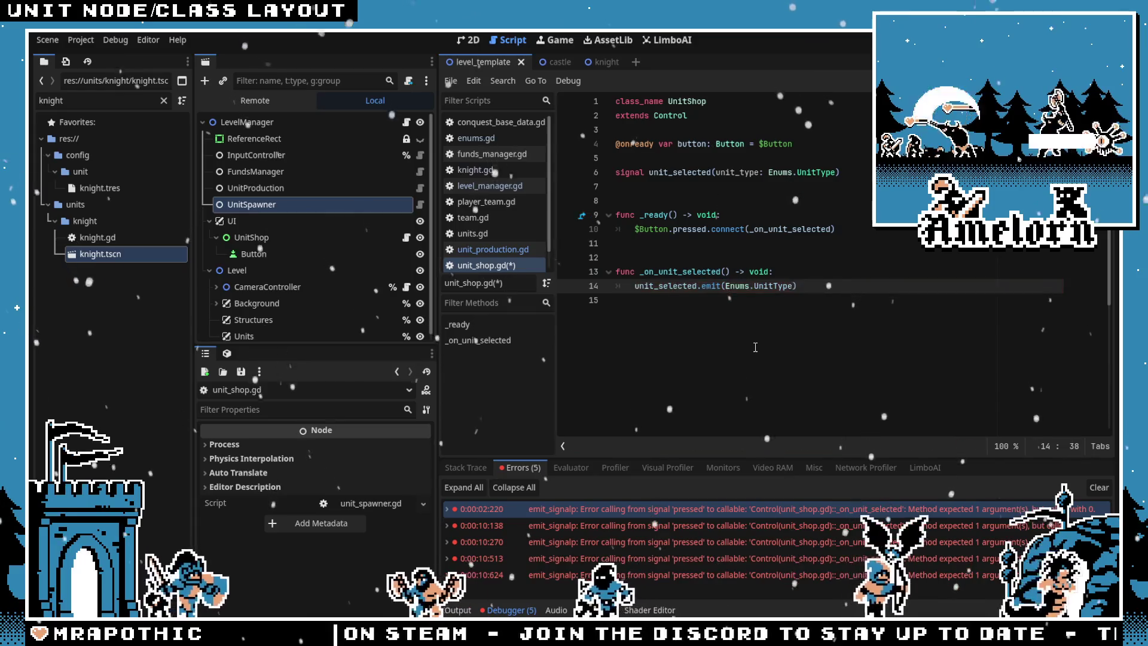
text(.)
key(Down)
key(Return)
key(ctrl+s)
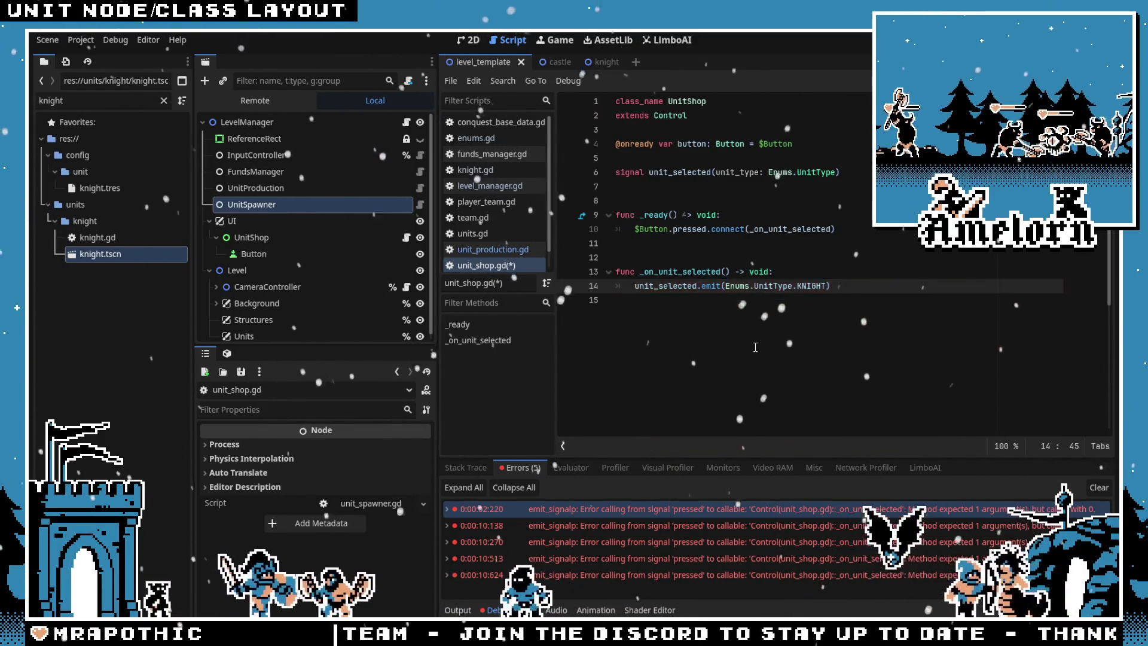
click(664, 230)
key(F5)
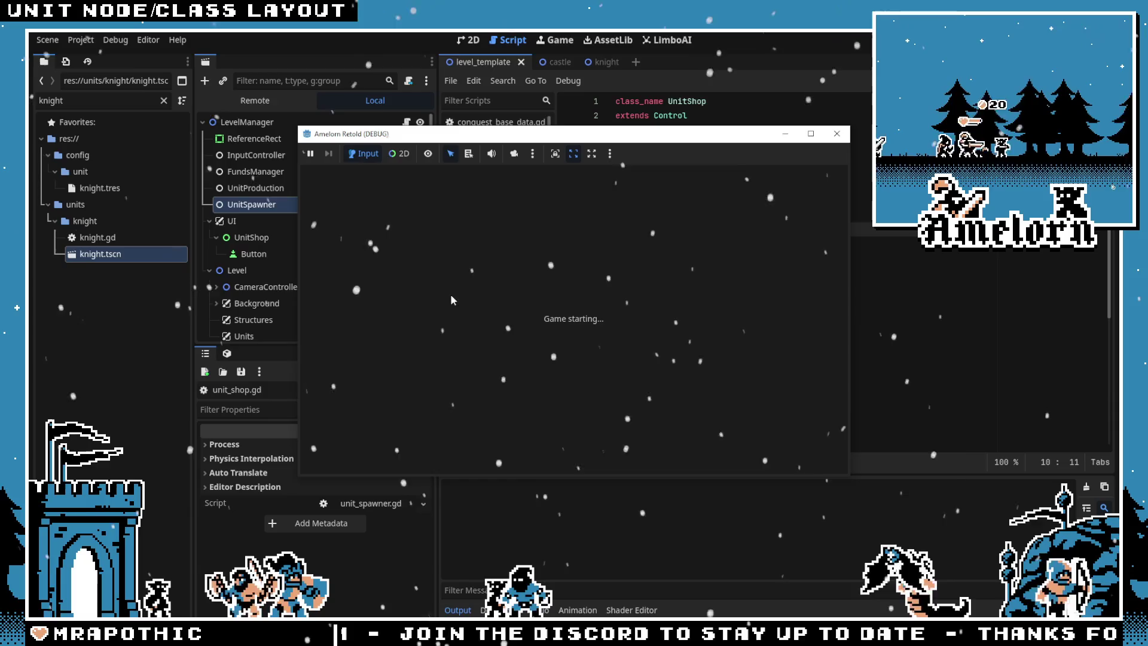
Press the game's test button to try spawning a knight, then save the scripts
click(574, 440)
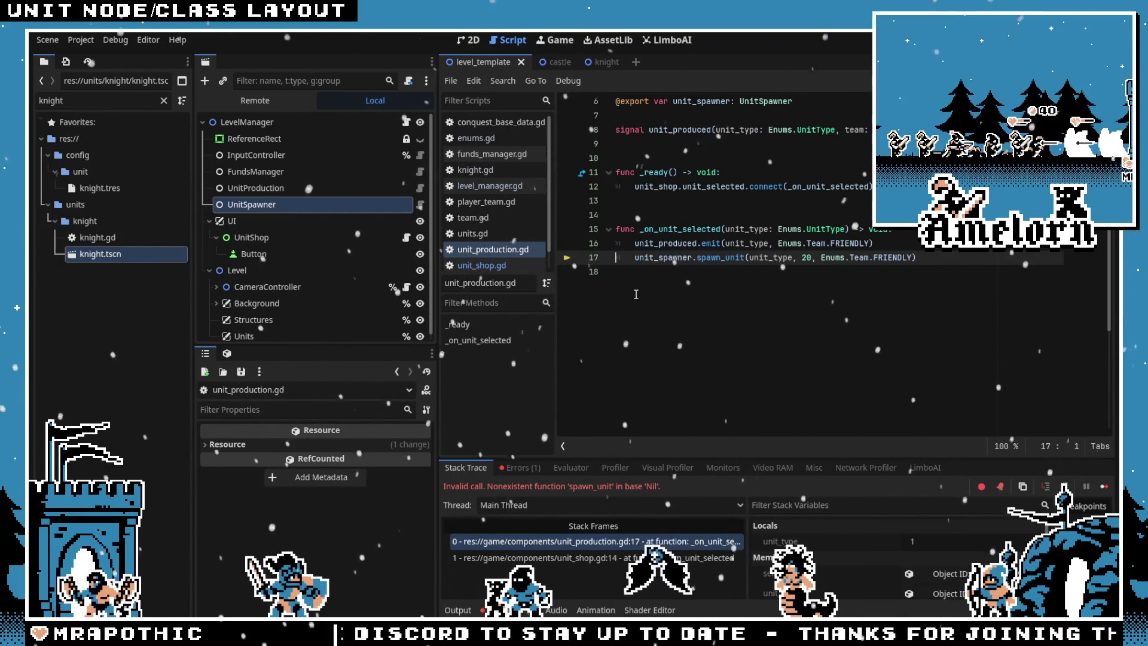
scroll(635, 293, up, 2)
click(713, 216)
key(ctrl+s)
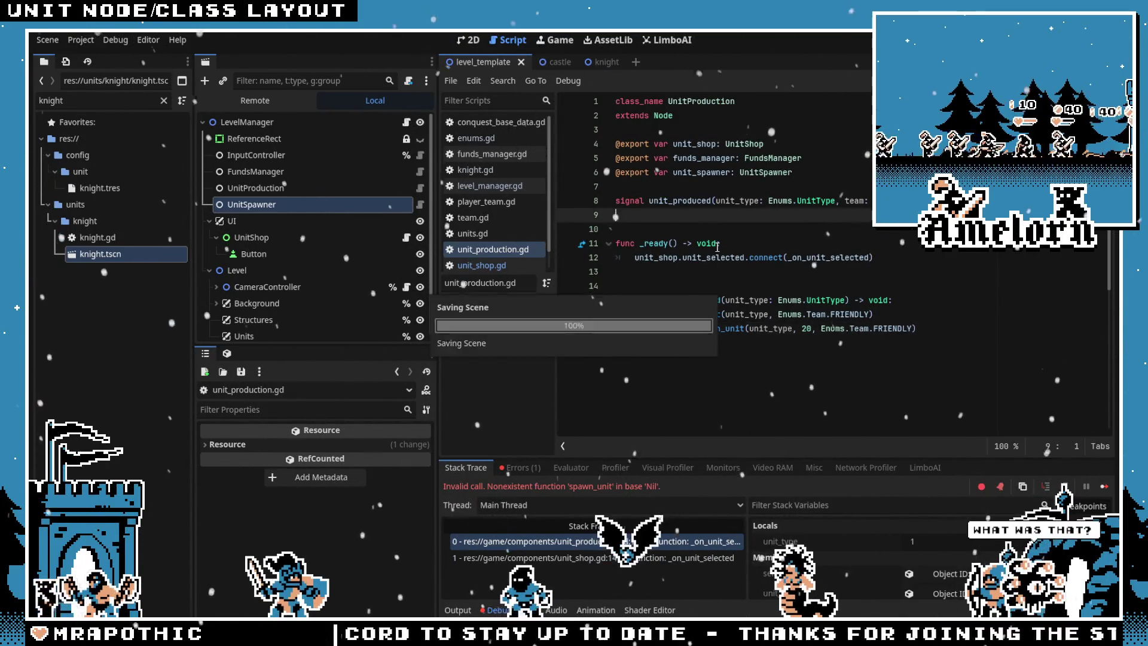
Assign FundsManager and UnitSpawner to UnitProduction's Funds Manager and Unit Spawner fields, then run
click(265, 172)
click(264, 157)
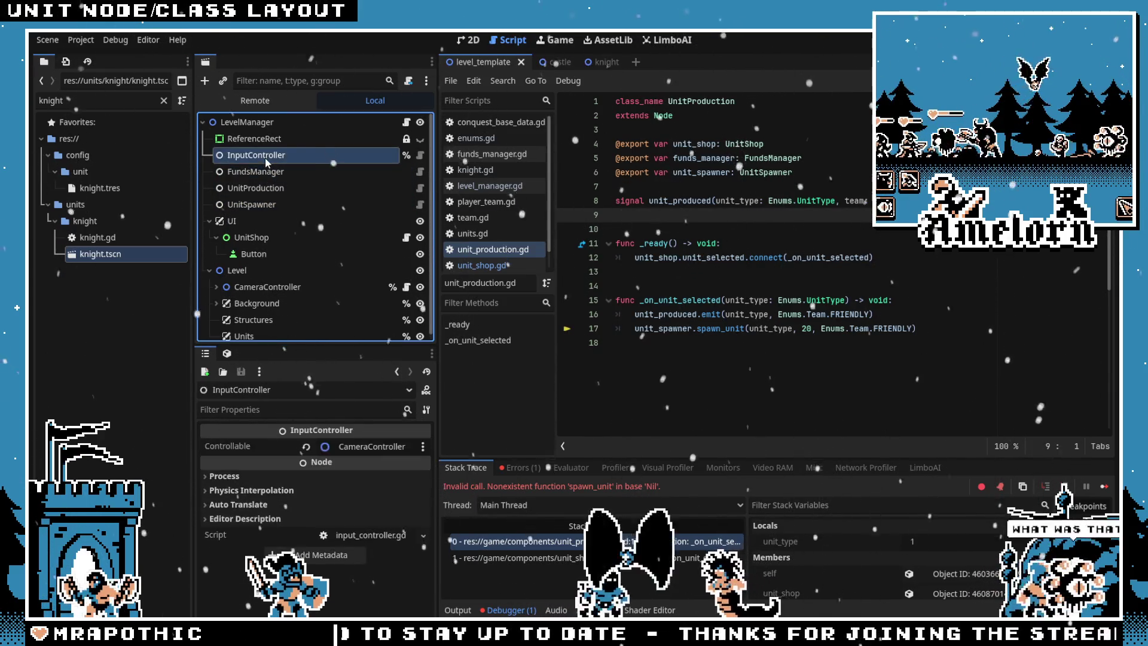
click(263, 204)
click(268, 189)
click(365, 464)
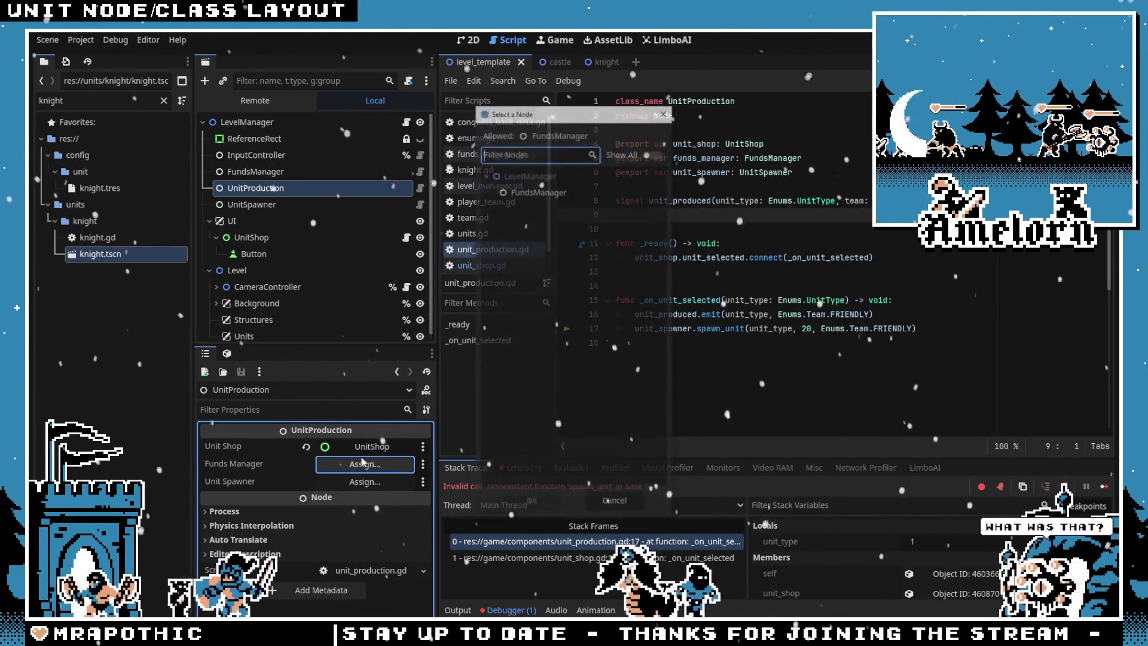
double_click(524, 194)
click(366, 484)
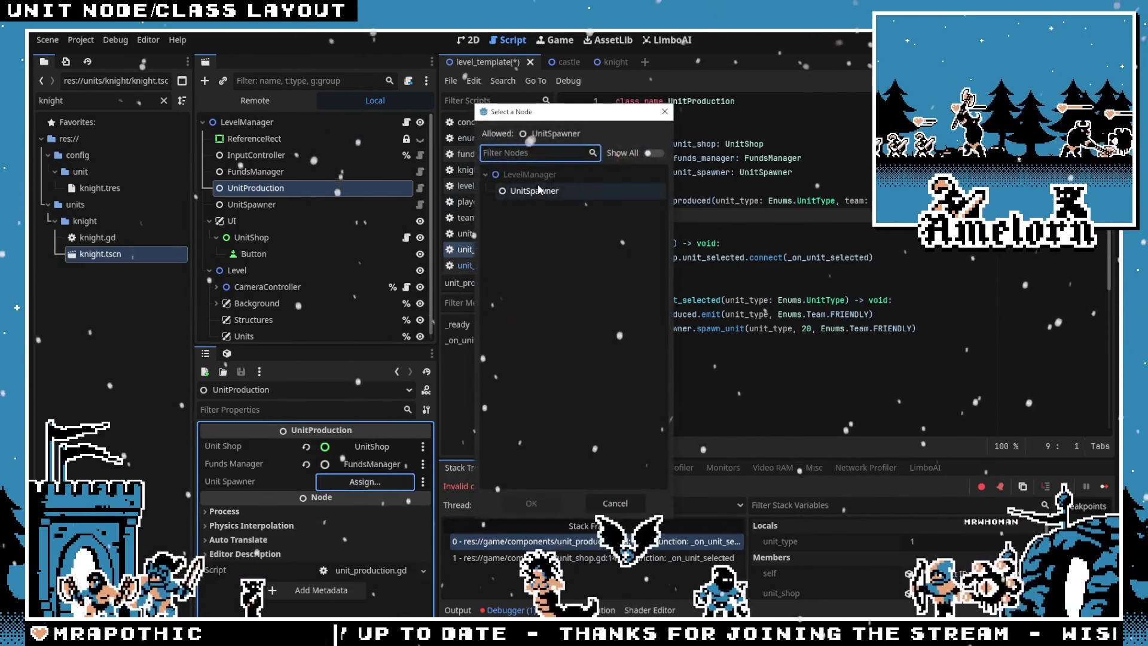
double_click(540, 198)
key(F5)
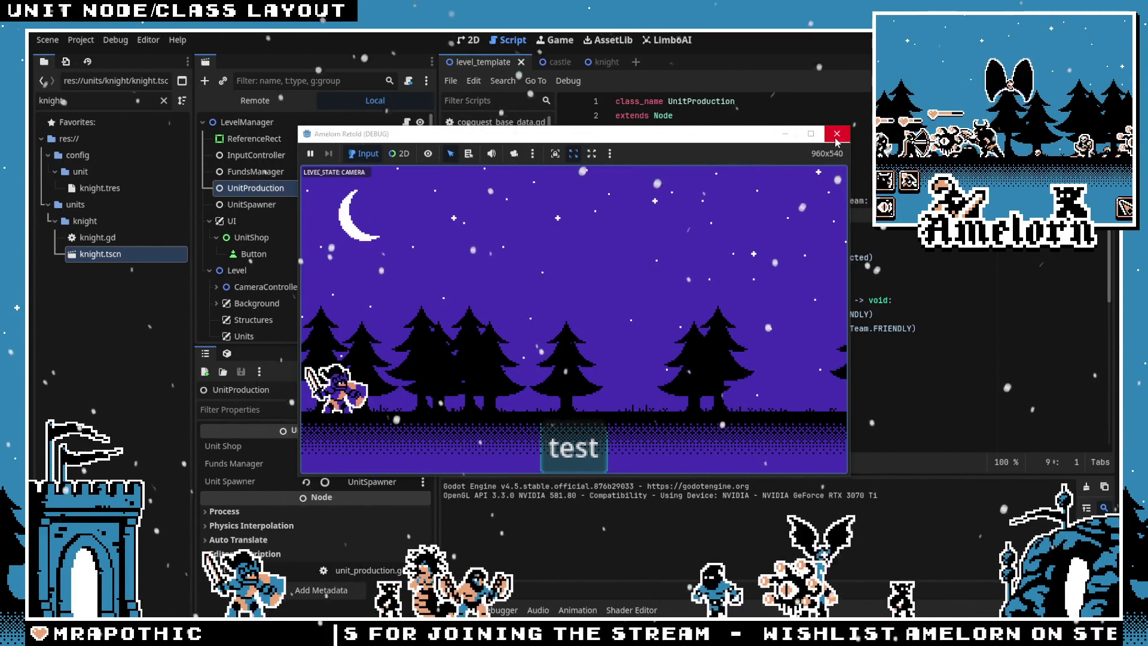
Close the running game window and return to the script editor
click(837, 134)
click(642, 225)
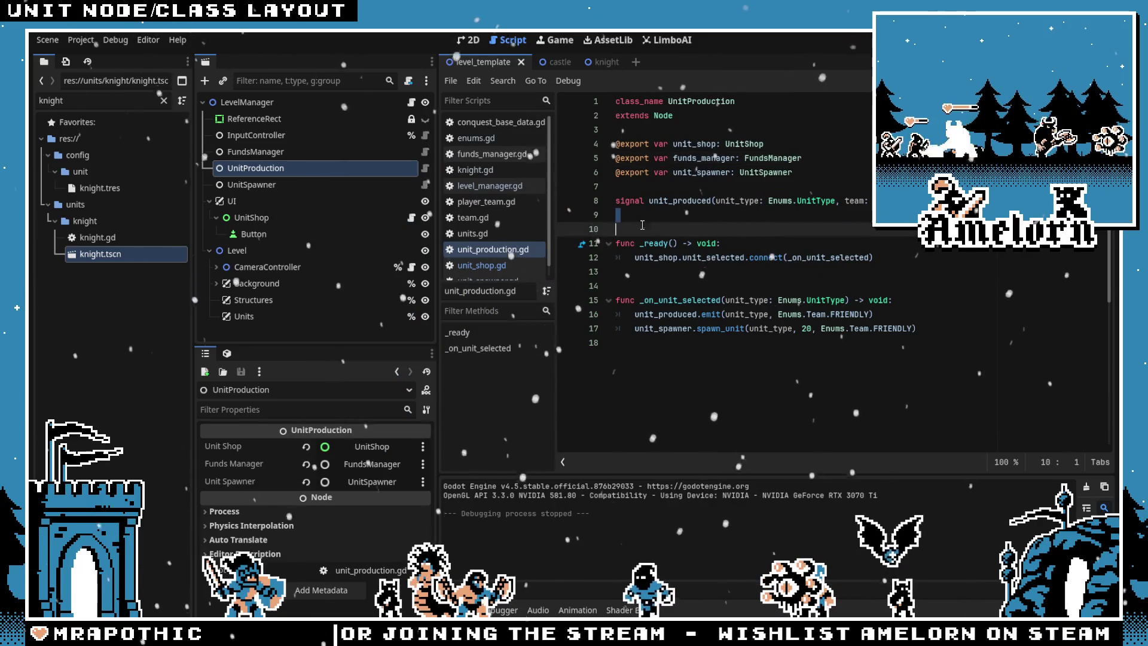
click(695, 184)
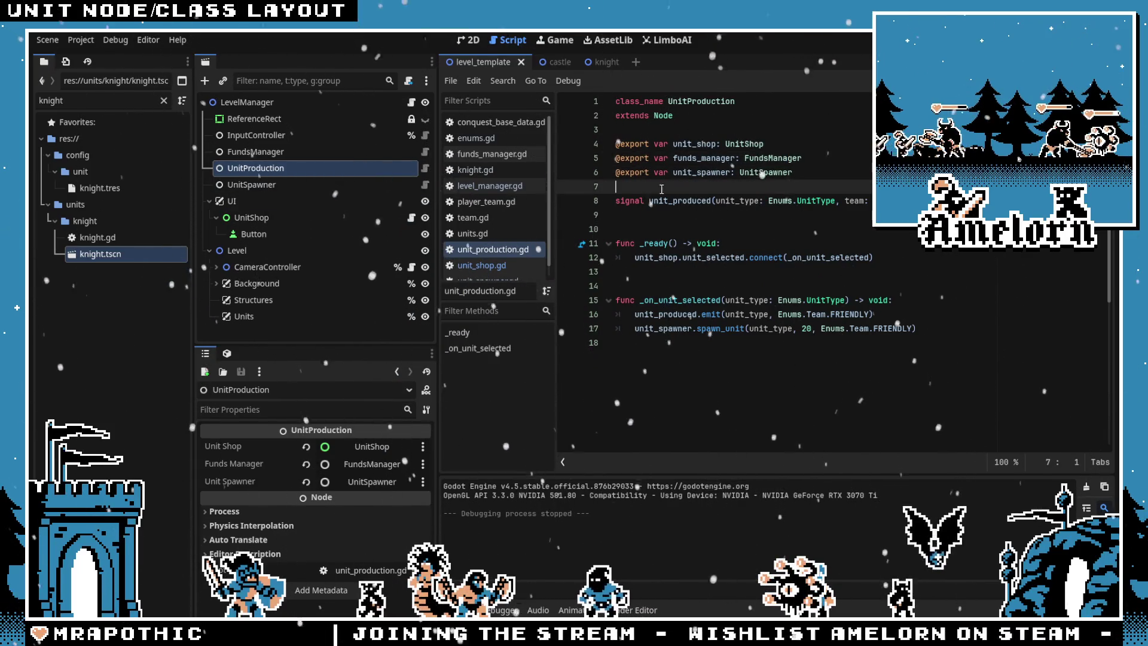
Review _on_unit_control_requested in level_manager.gd, then switch to the knight scene
click(412, 105)
double_click(700, 158)
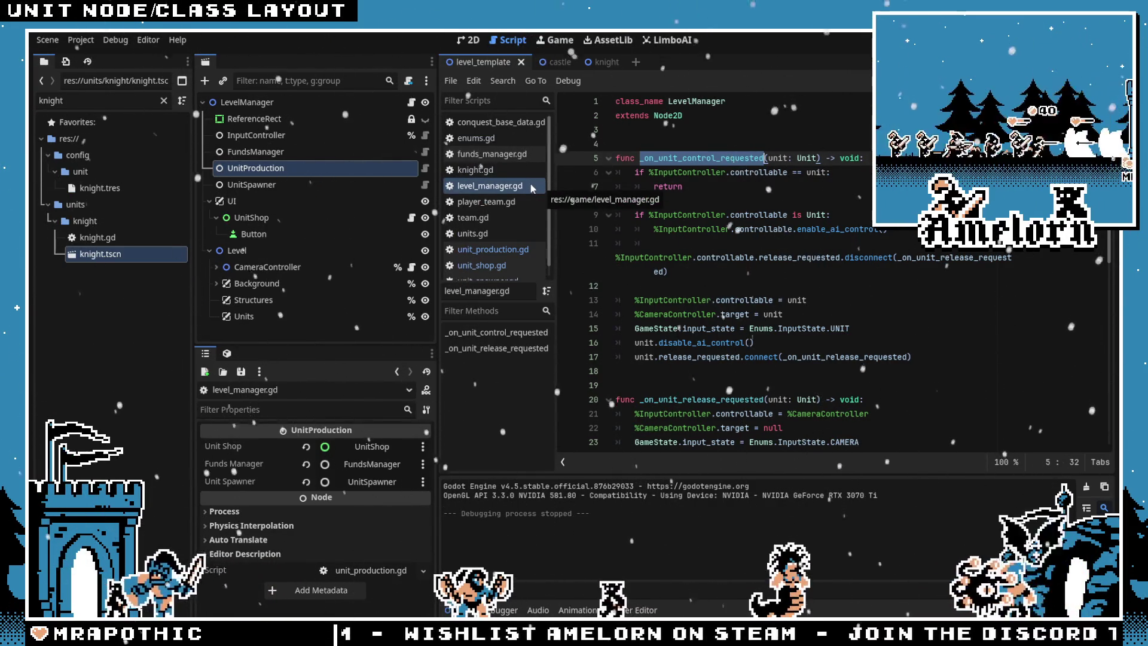
click(683, 149)
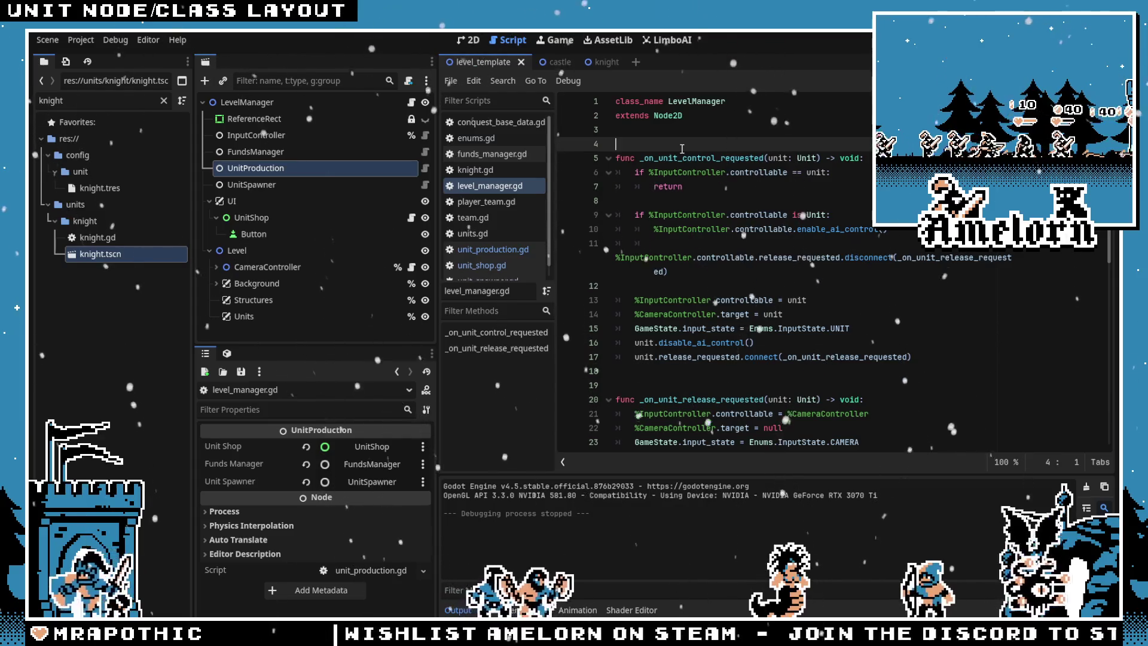
click(670, 201)
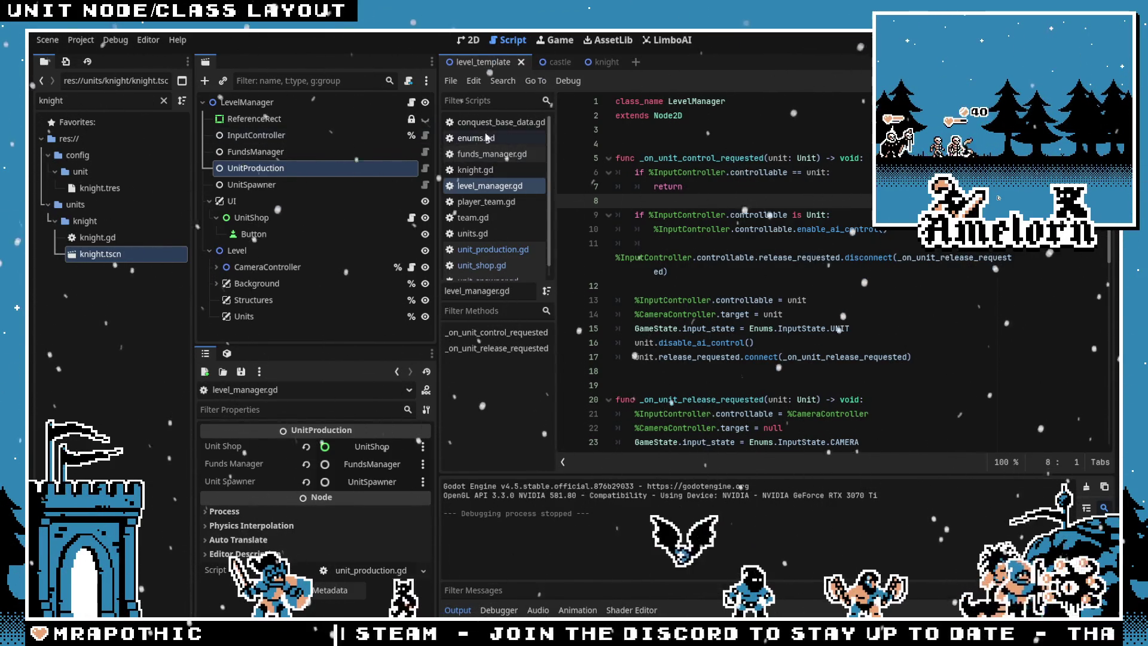
mouse_move(592, 71)
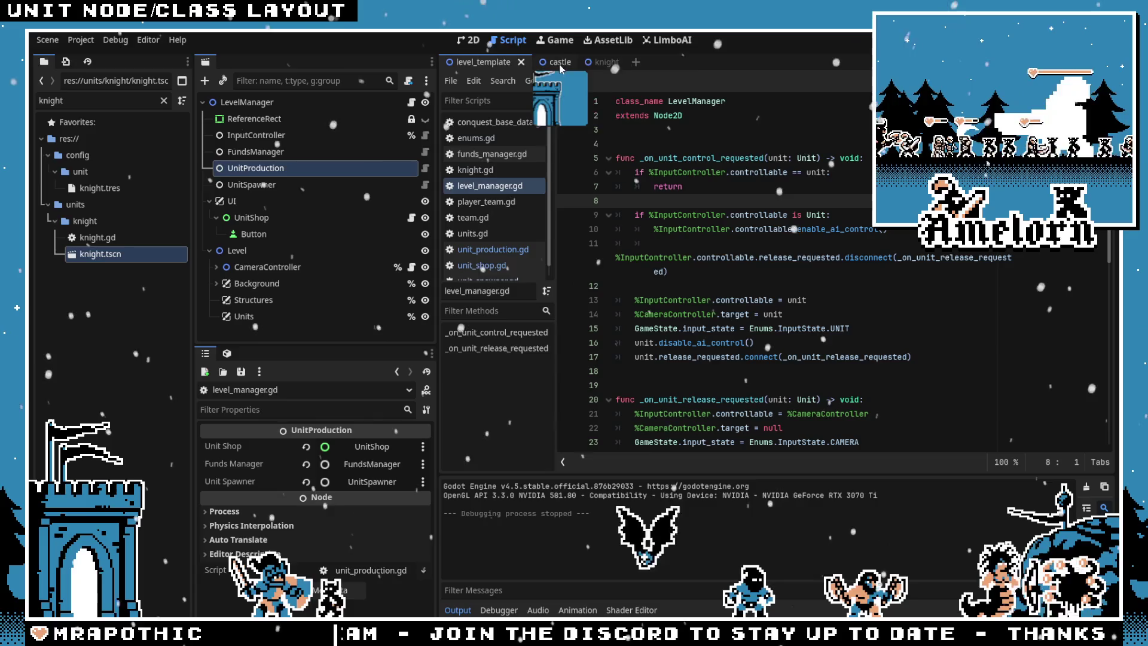
click(586, 65)
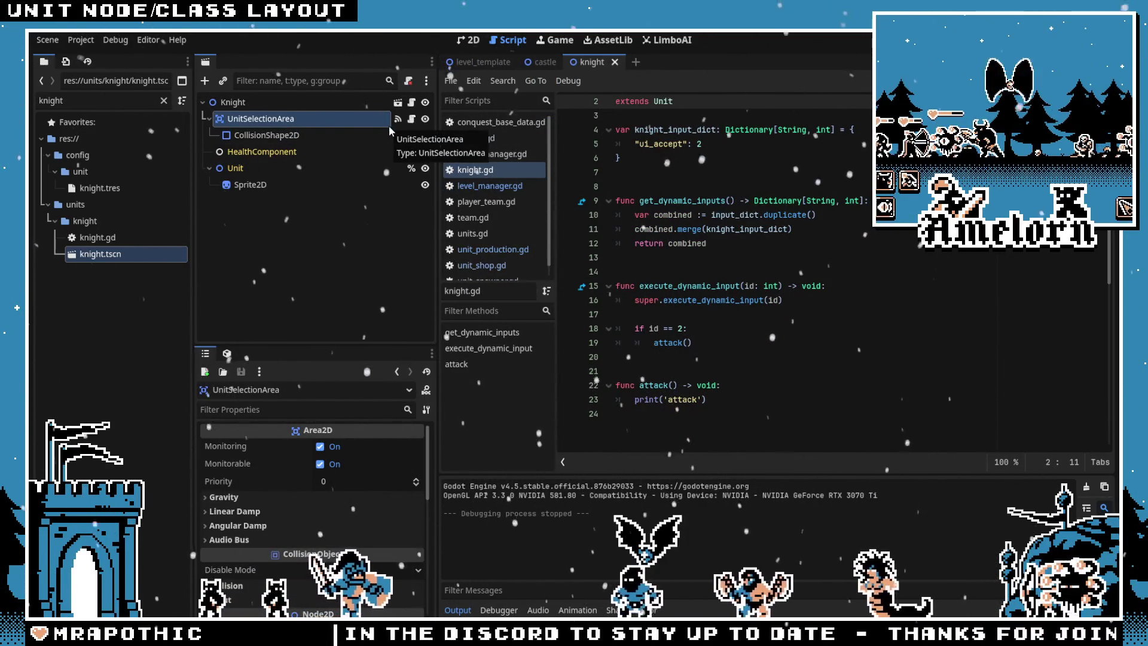
Run the game, spawn a knight, and expand the remote tree down to LevelManager
key(F5)
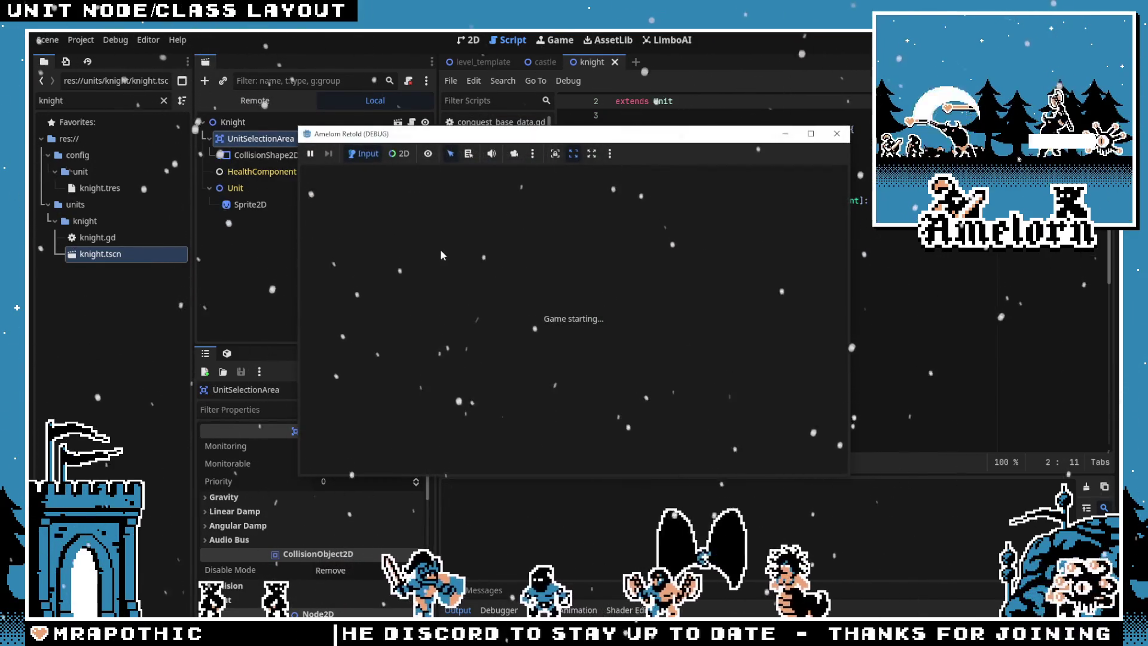
click(550, 432)
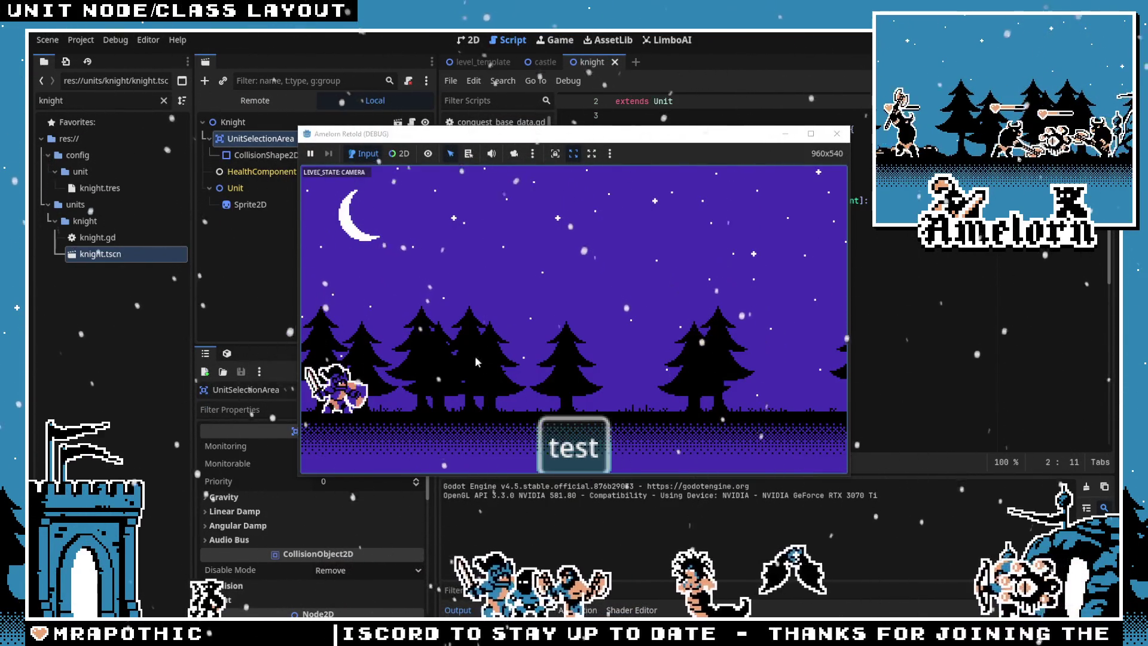
click(254, 100)
click(210, 205)
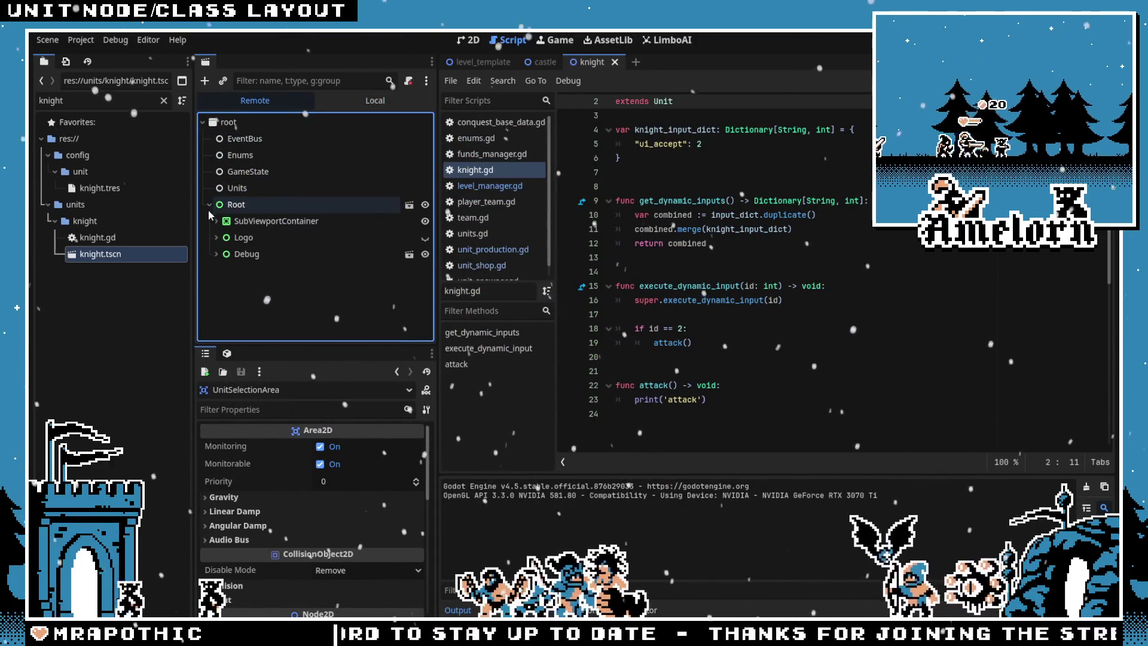
click(216, 221)
click(223, 237)
click(230, 255)
click(237, 271)
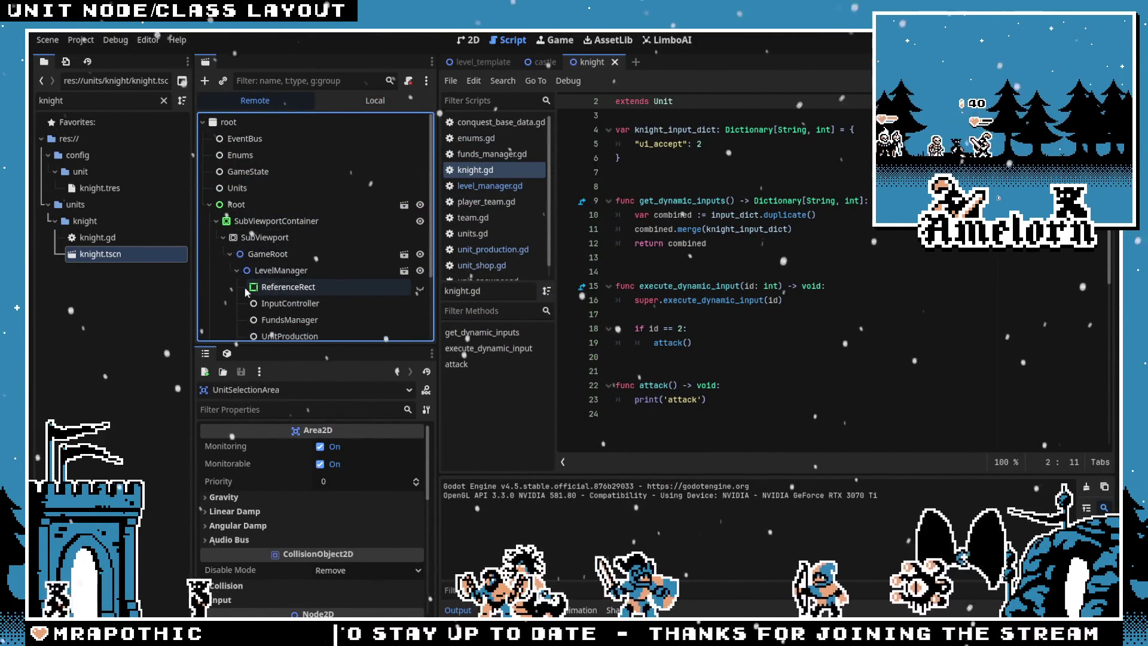
Inspect the spawned Knight under Level > Units in the remote tree, then stop the game
scroll(243, 276, down, 3)
click(243, 297)
scroll(244, 293, down, 2)
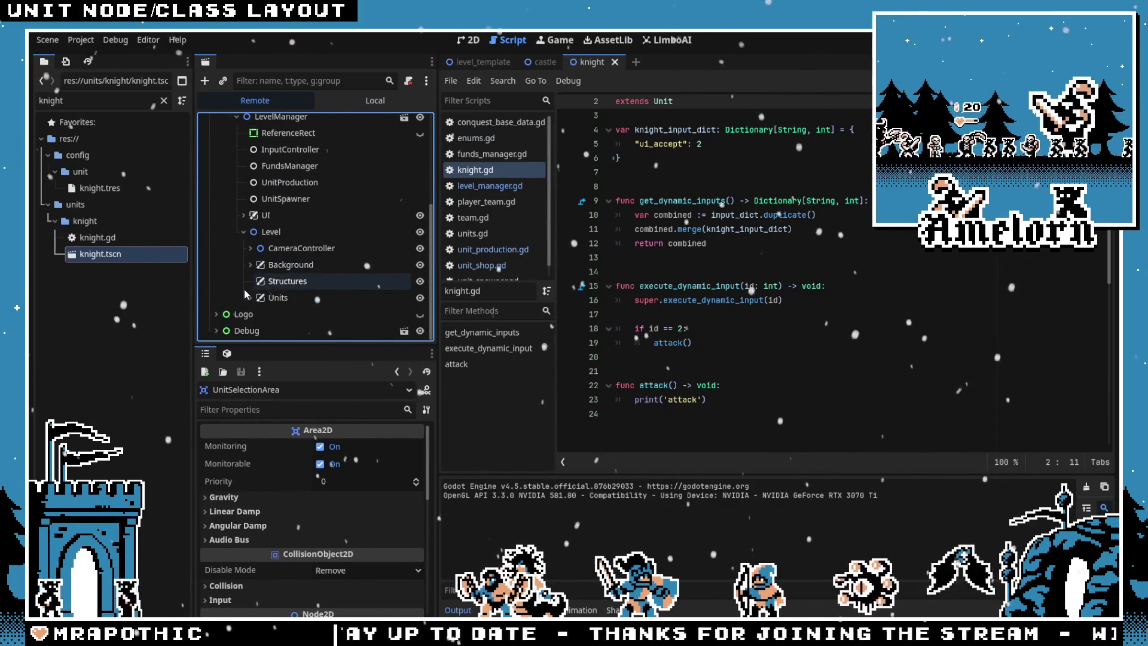
click(250, 297)
scroll(249, 293, down, 1)
click(287, 297)
click(257, 297)
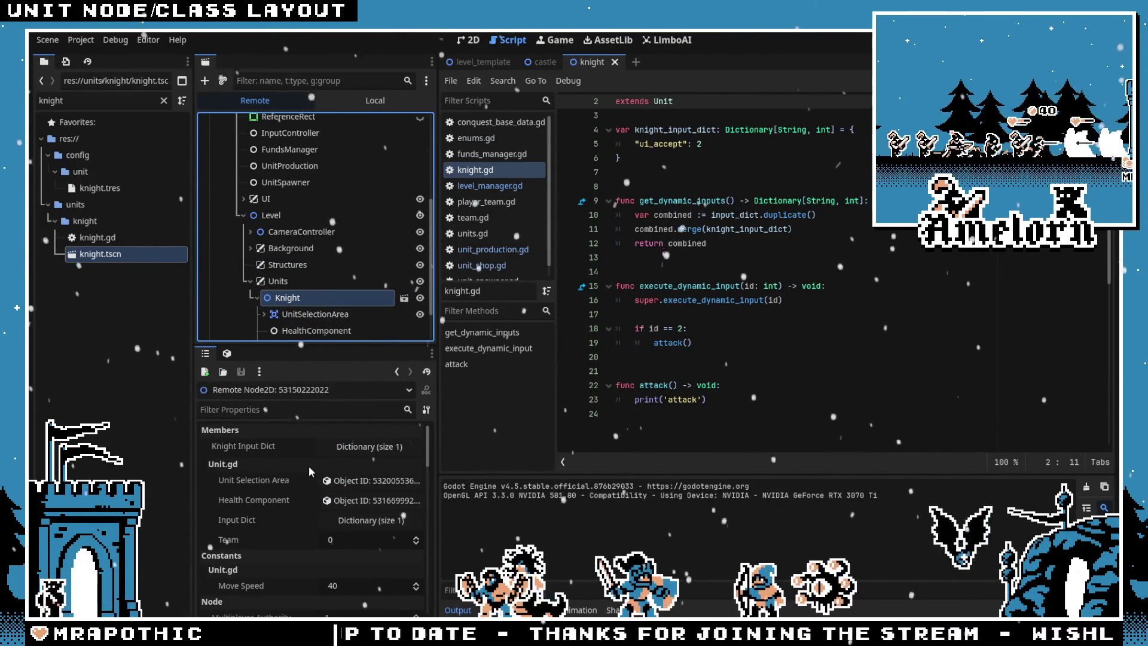
scroll(300, 483, down, 3)
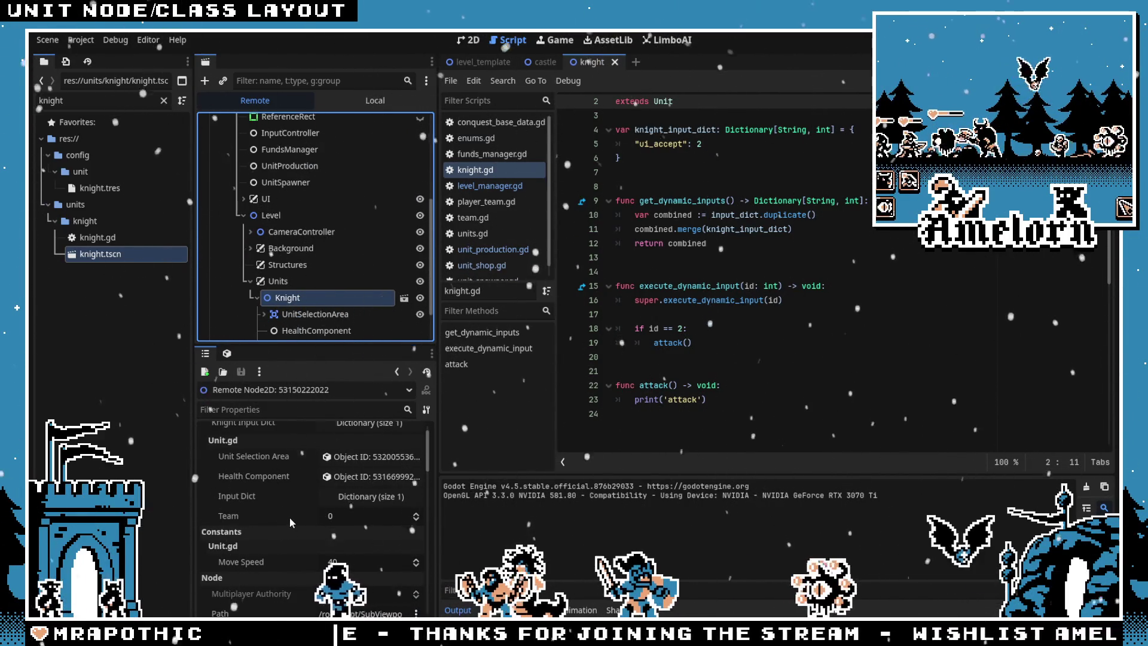
scroll(289, 514, down, 2)
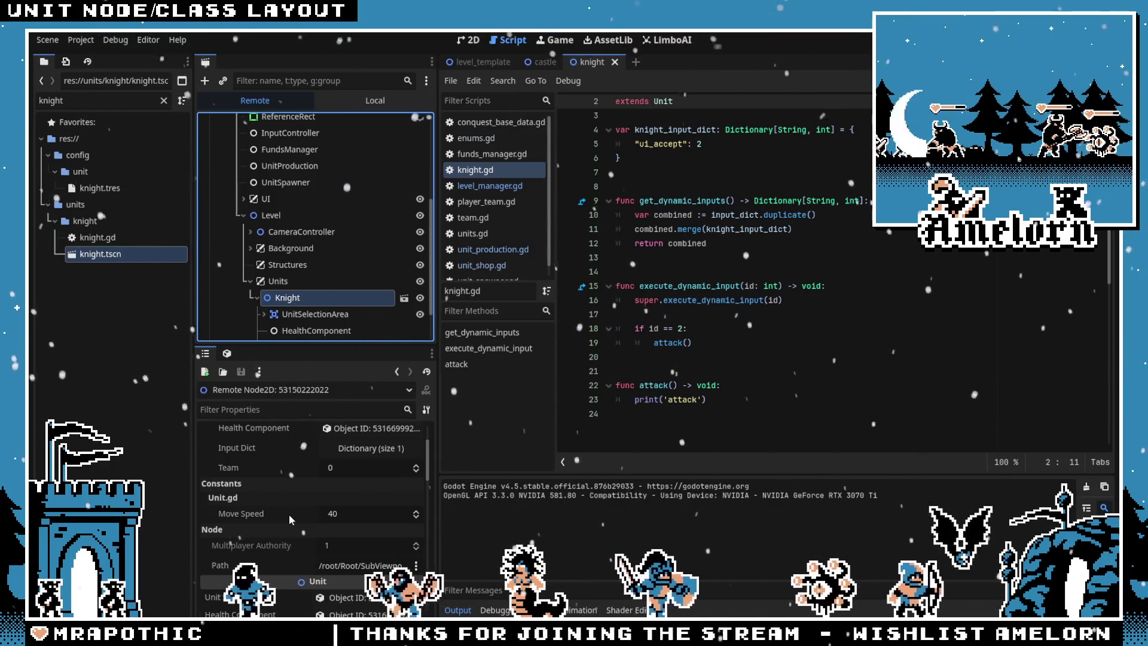
scroll(289, 514, up, 5)
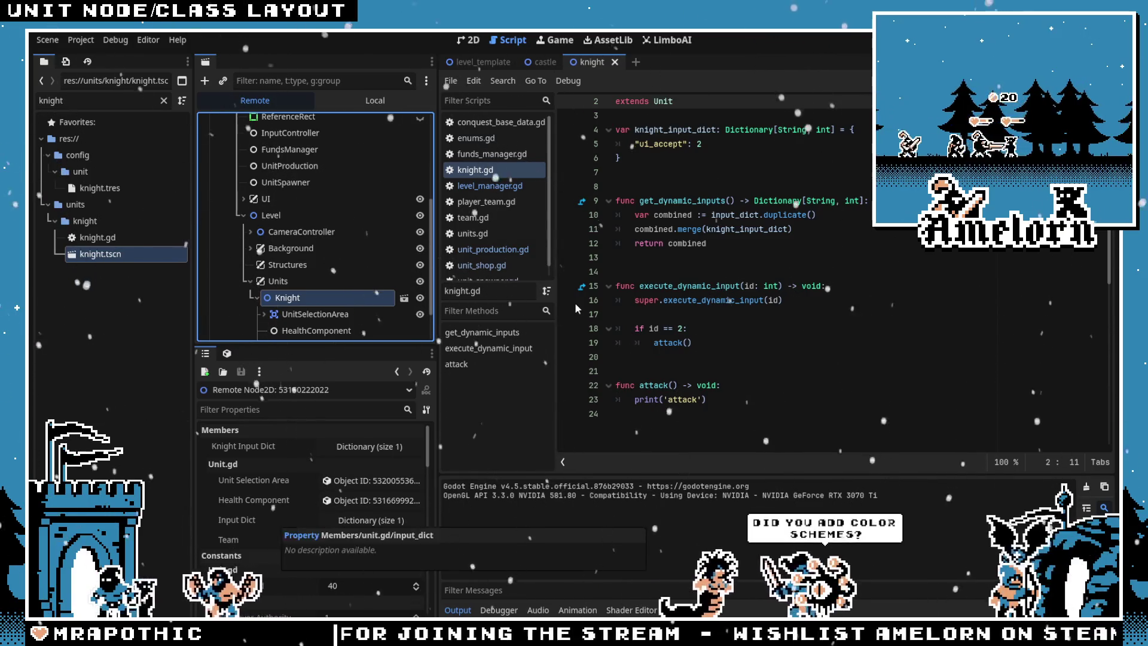
click(622, 186)
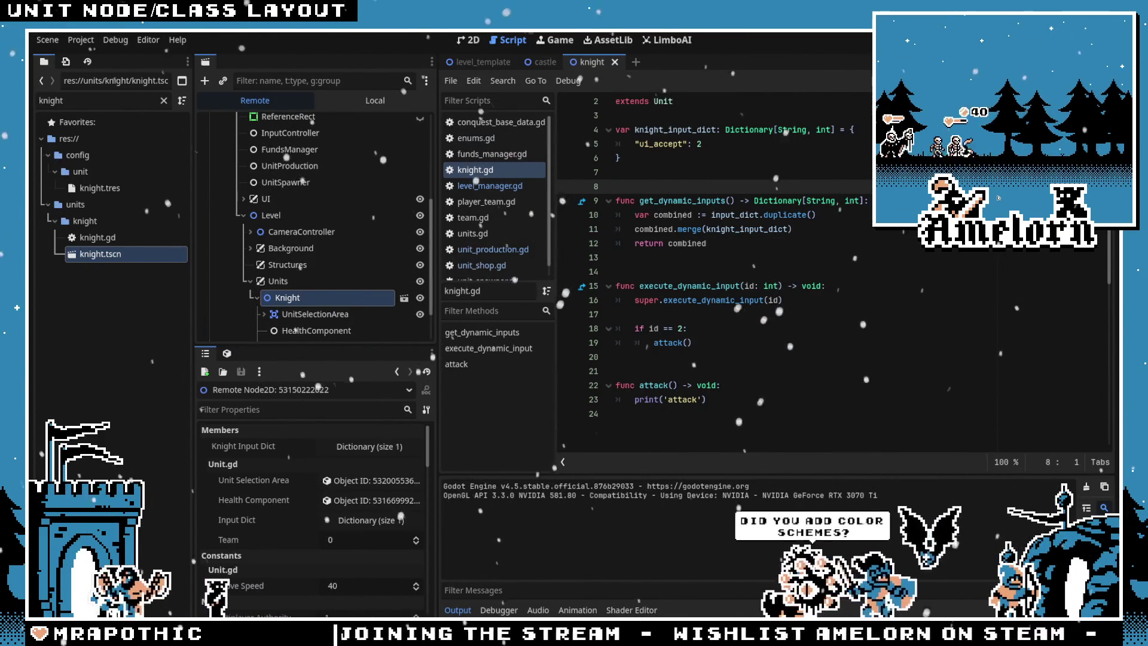
key(F8)
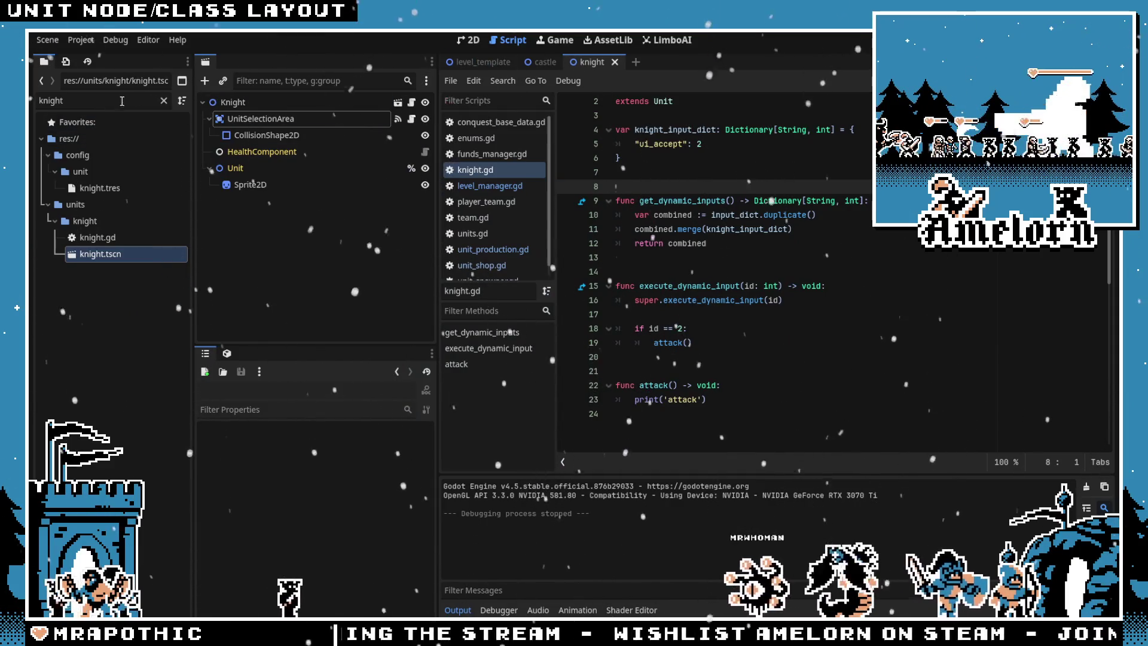
Clear the FileSystem filter, then open game_root.tscn and then root.tscn
click(164, 100)
double_click(102, 295)
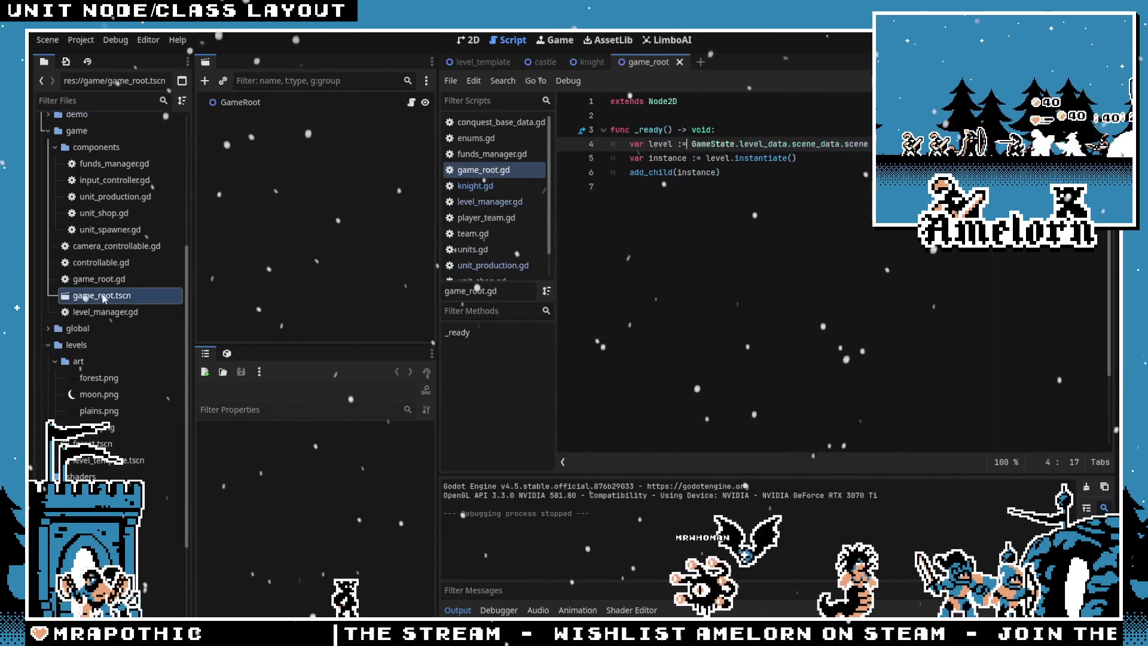
scroll(102, 509, down, 5)
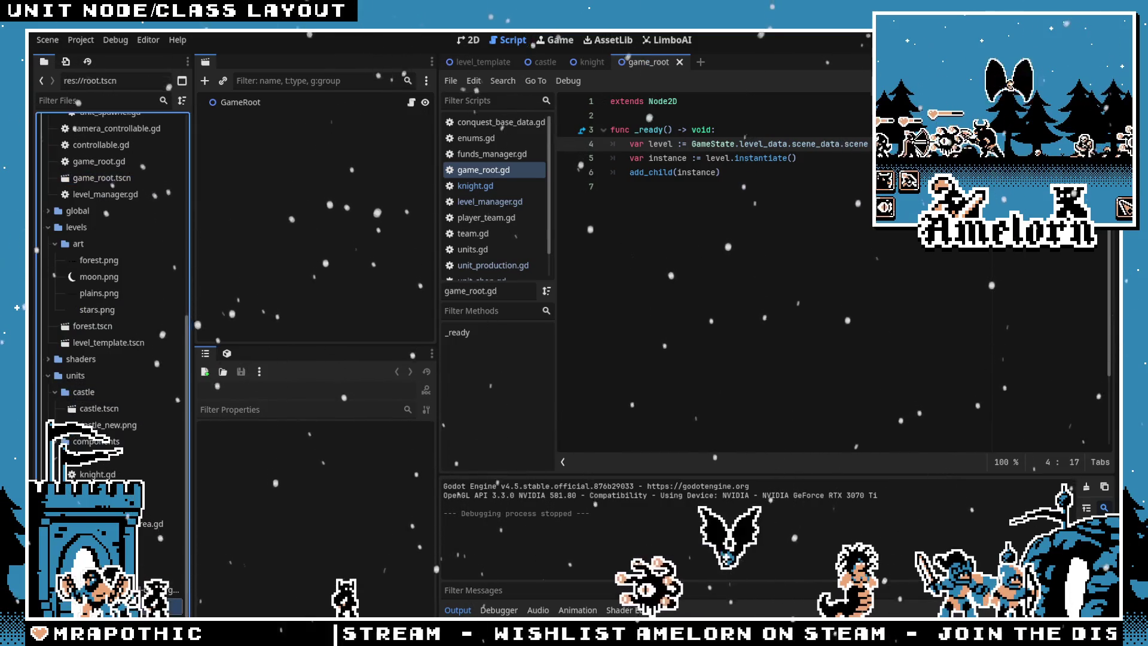
double_click(102, 605)
Select SubViewportContainer and show its shader's target colours: black, white, salmon and purple
click(468, 40)
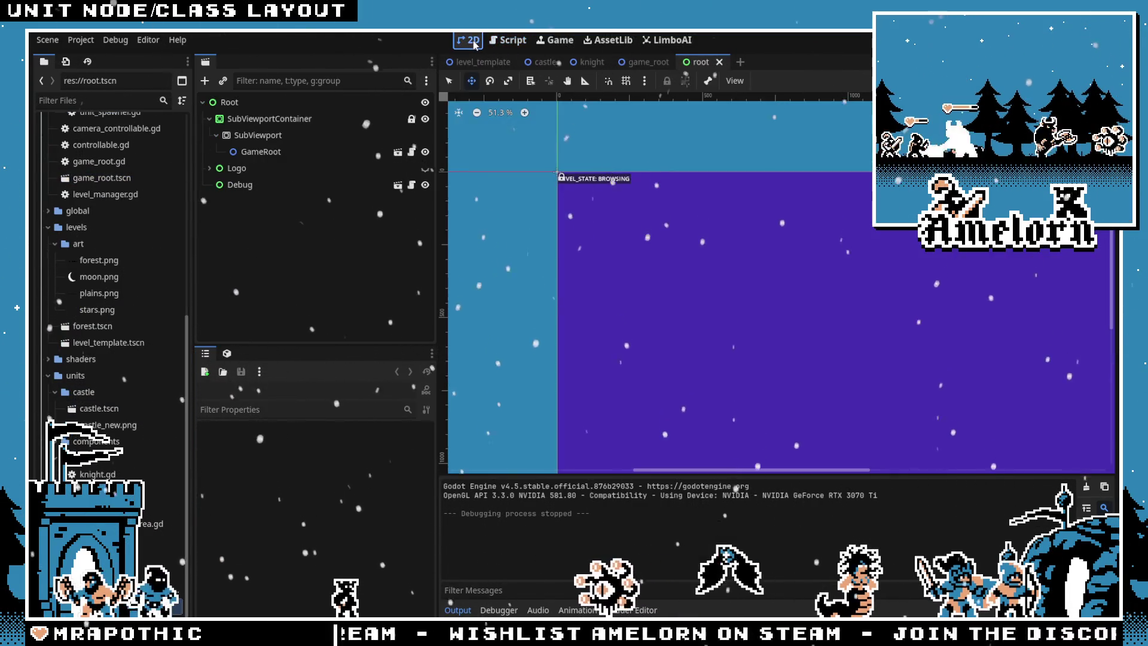
click(287, 119)
scroll(287, 501, down, 8)
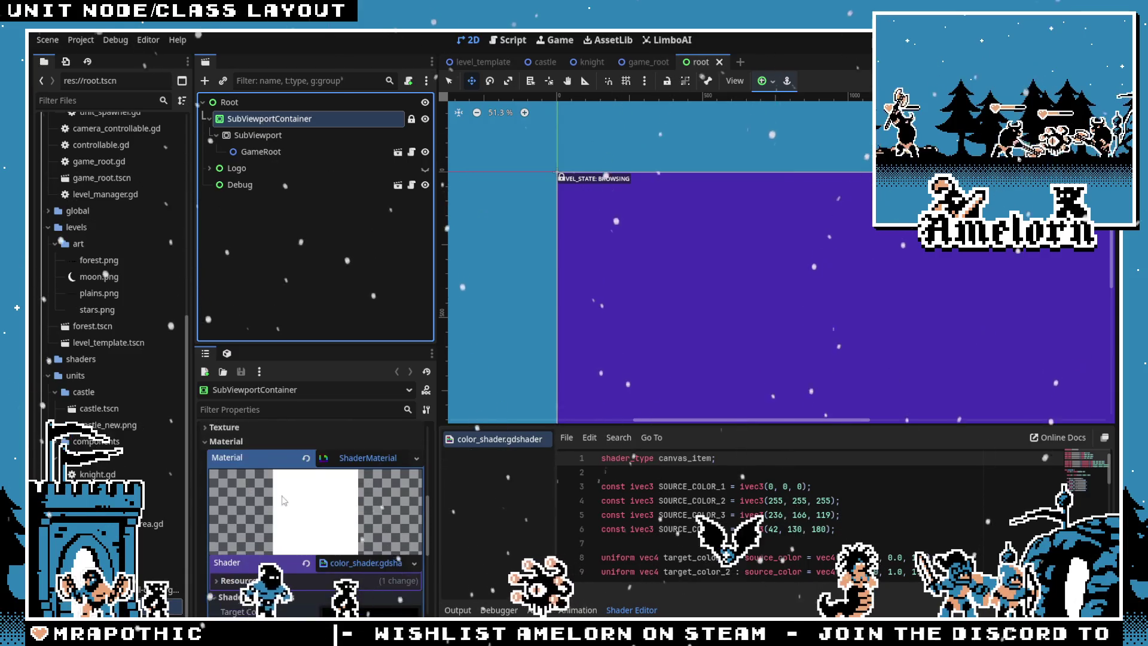
scroll(287, 501, down, 2)
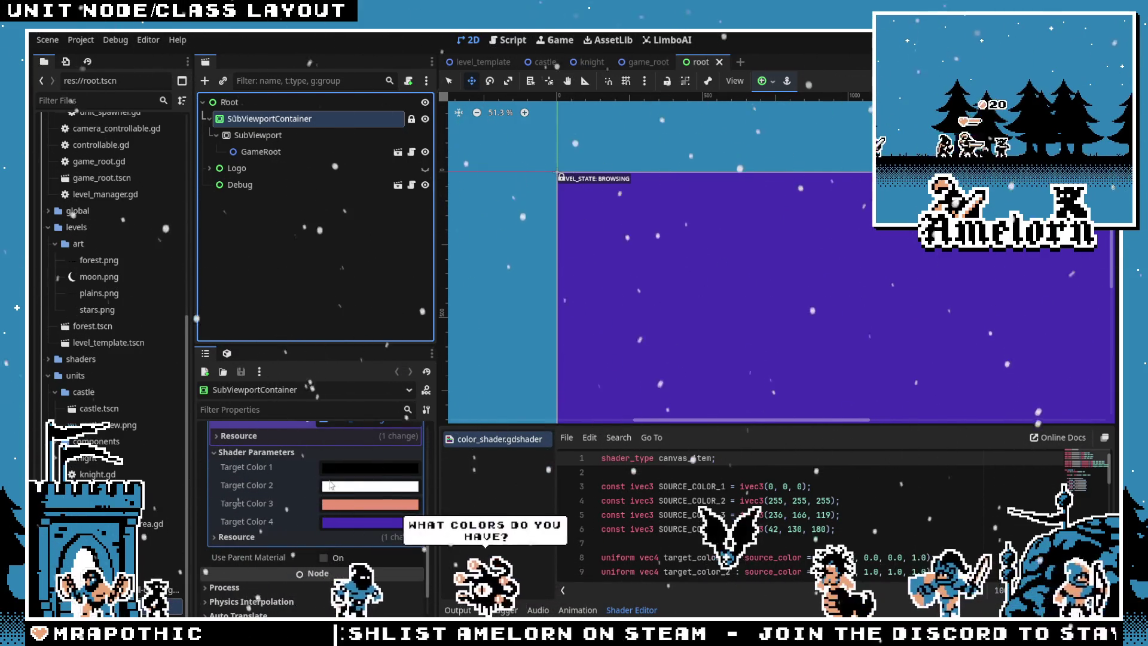
mouse_move(334, 490)
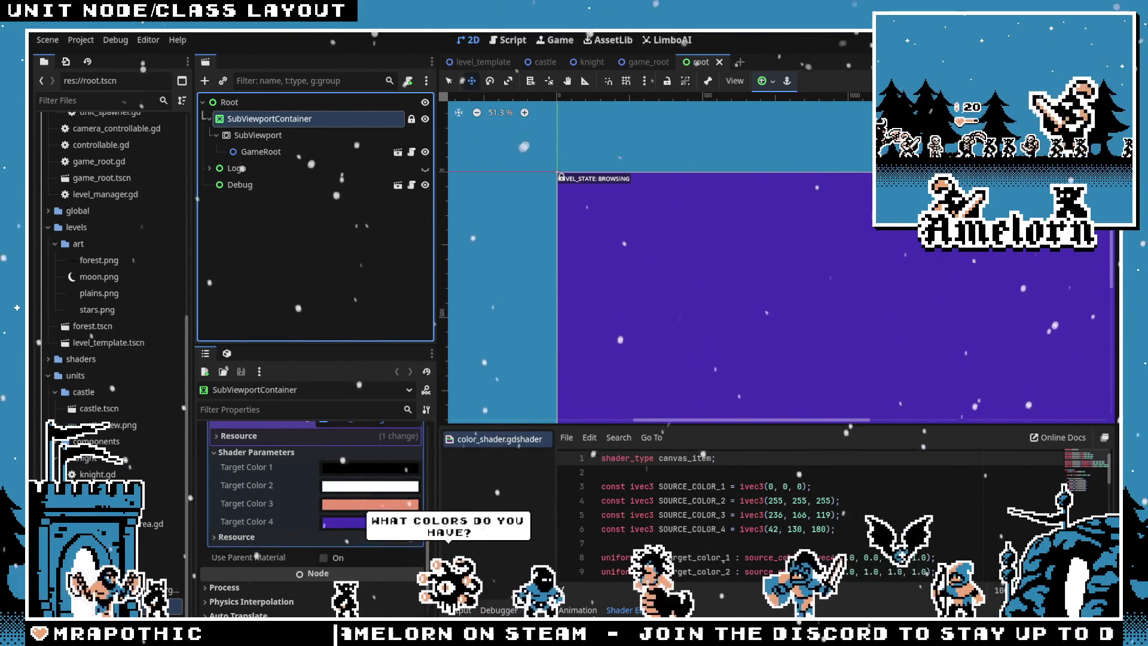
mouse_move(361, 474)
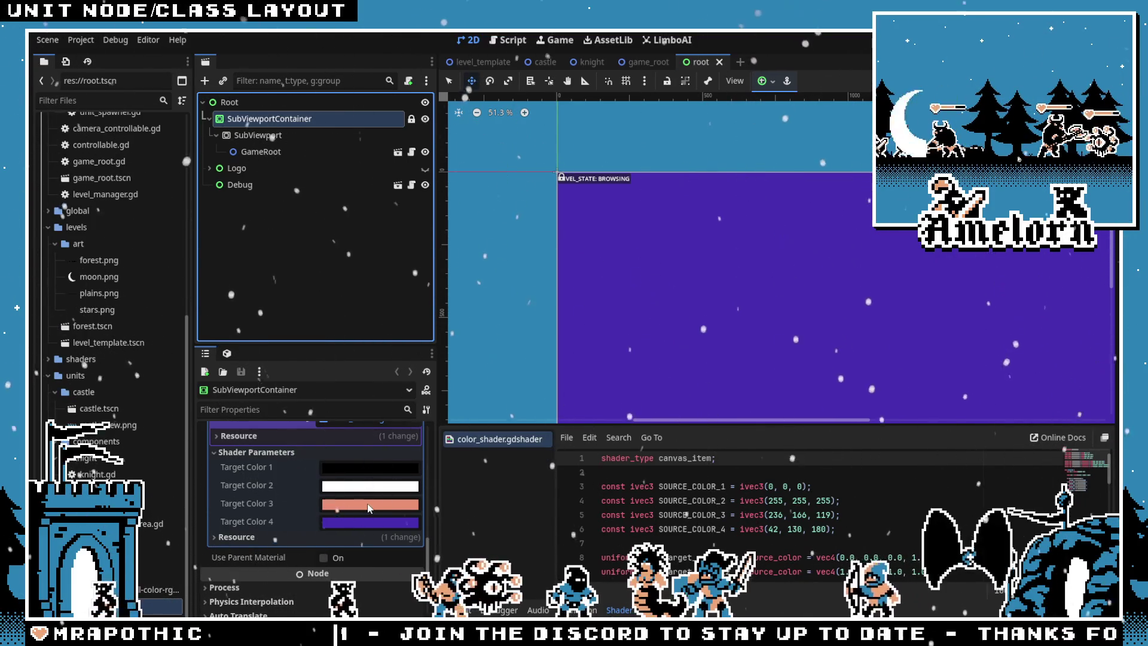
scroll(619, 333, down, 2)
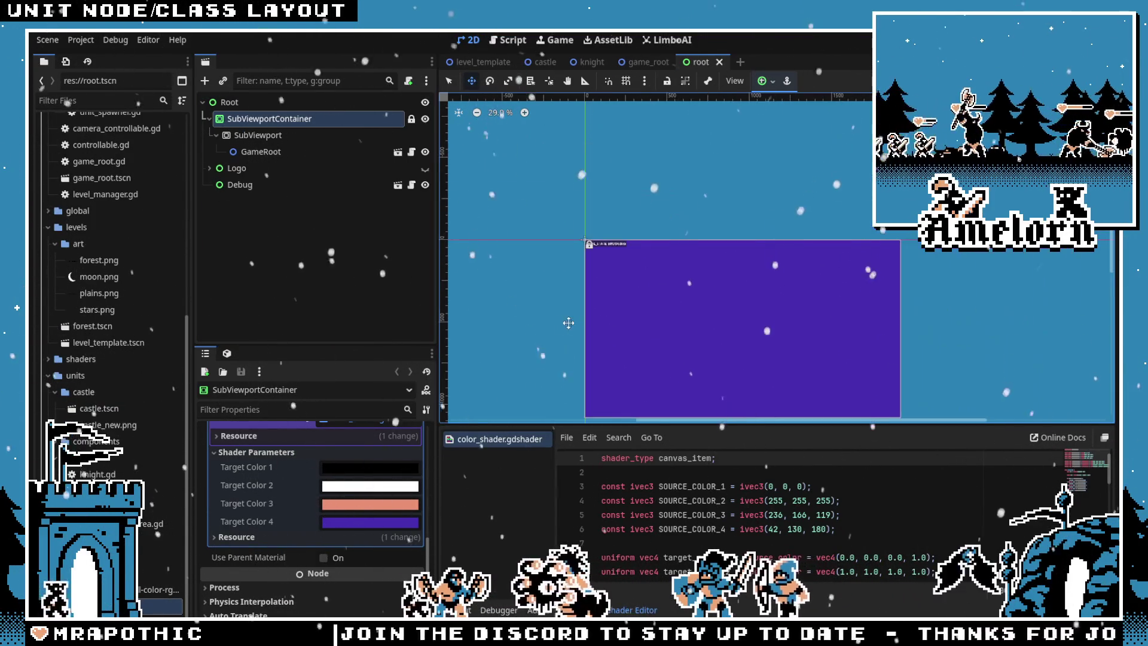
scroll(558, 333, up, 1)
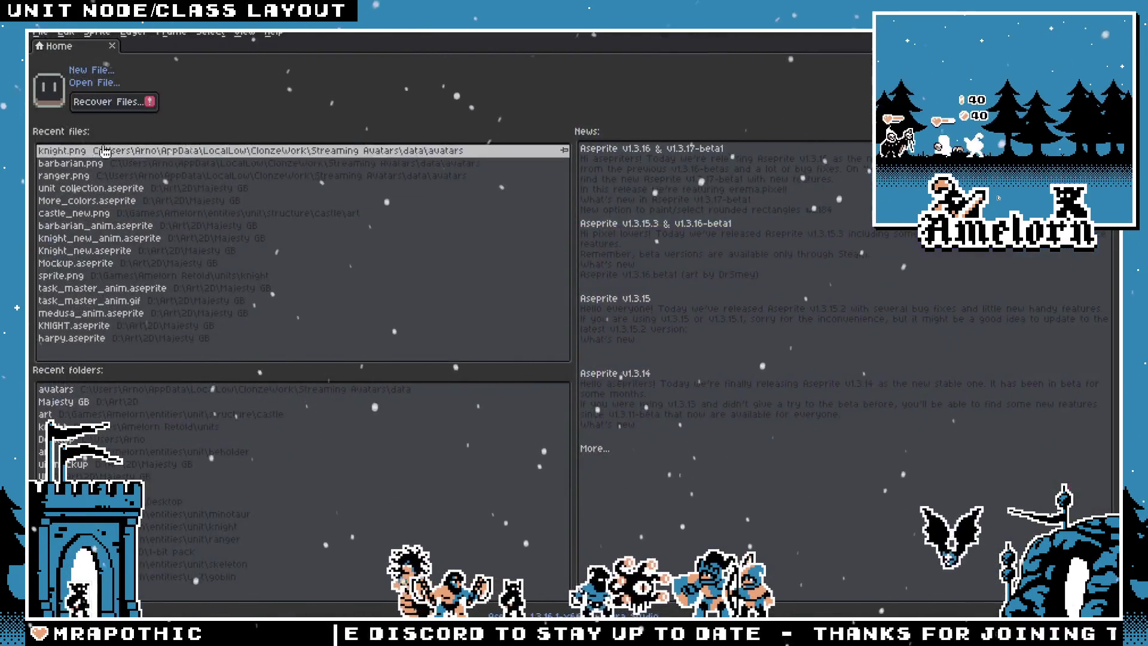
In Aseprite, open More_colors.aseprite from the recent D:\Art\2D\Majesty GB folder
click(37, 35)
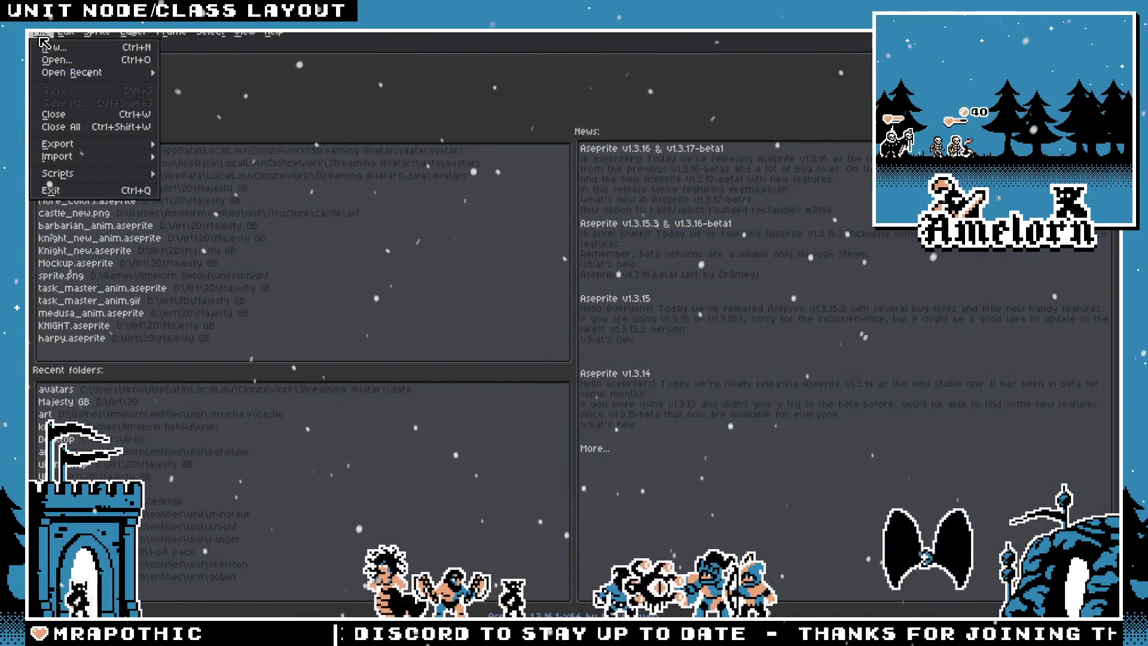
click(60, 48)
click(198, 57)
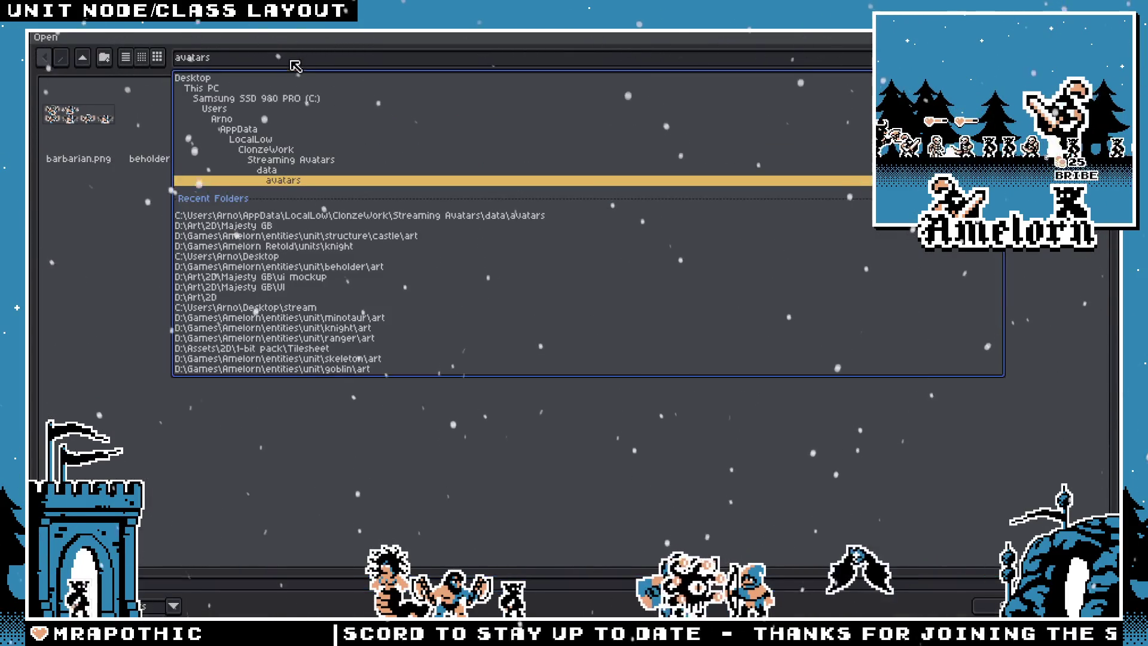
click(217, 230)
scroll(370, 292, down, 10)
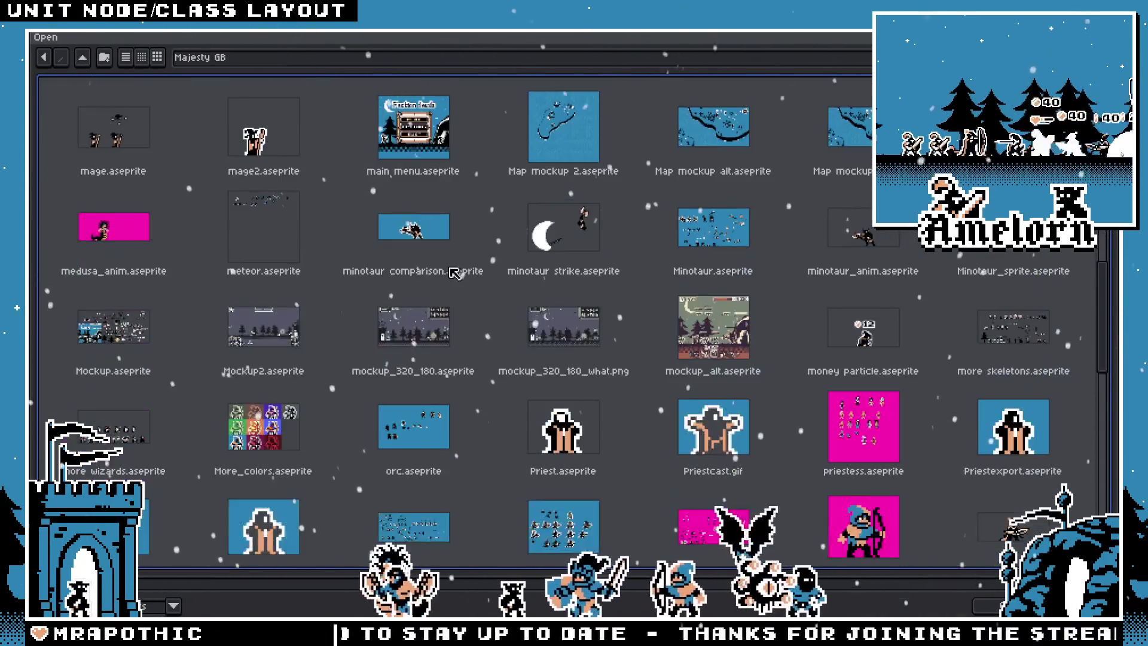
double_click(263, 276)
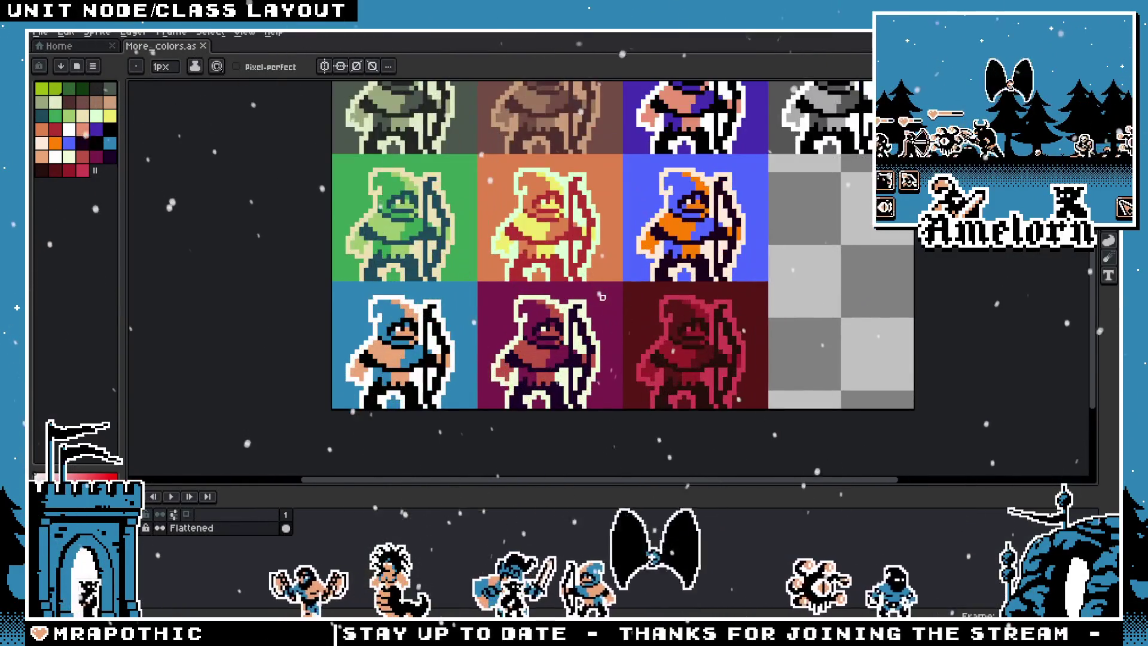
Centre the sprite sheet and marquee-select the purple and dark purple archer cells
key(h)
drag(921, 168, 901, 237)
key(m)
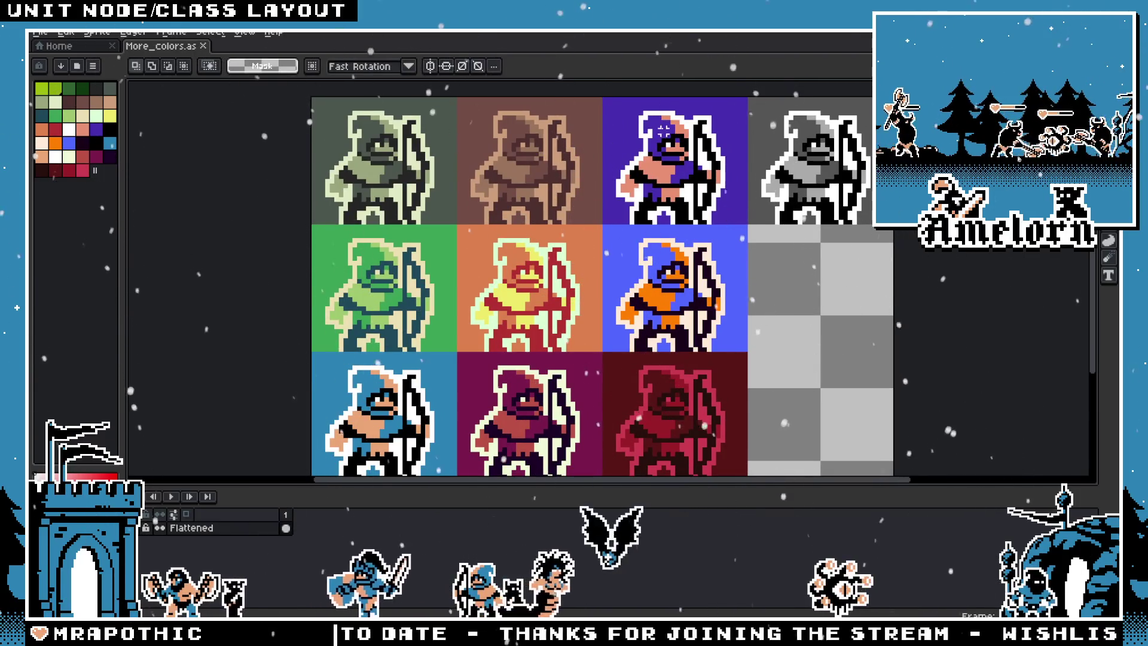
mouse_move(608, 108)
mouse_down()
mouse_move(701, 224)
mouse_move(732, 227)
mouse_up()
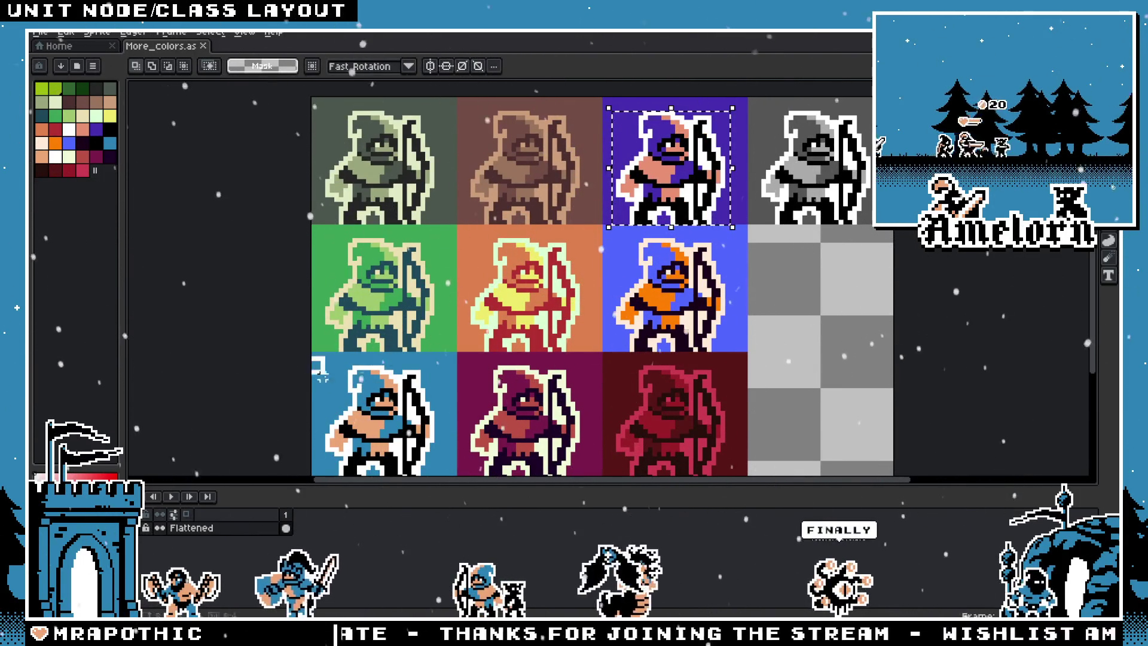
drag(312, 353, 442, 481)
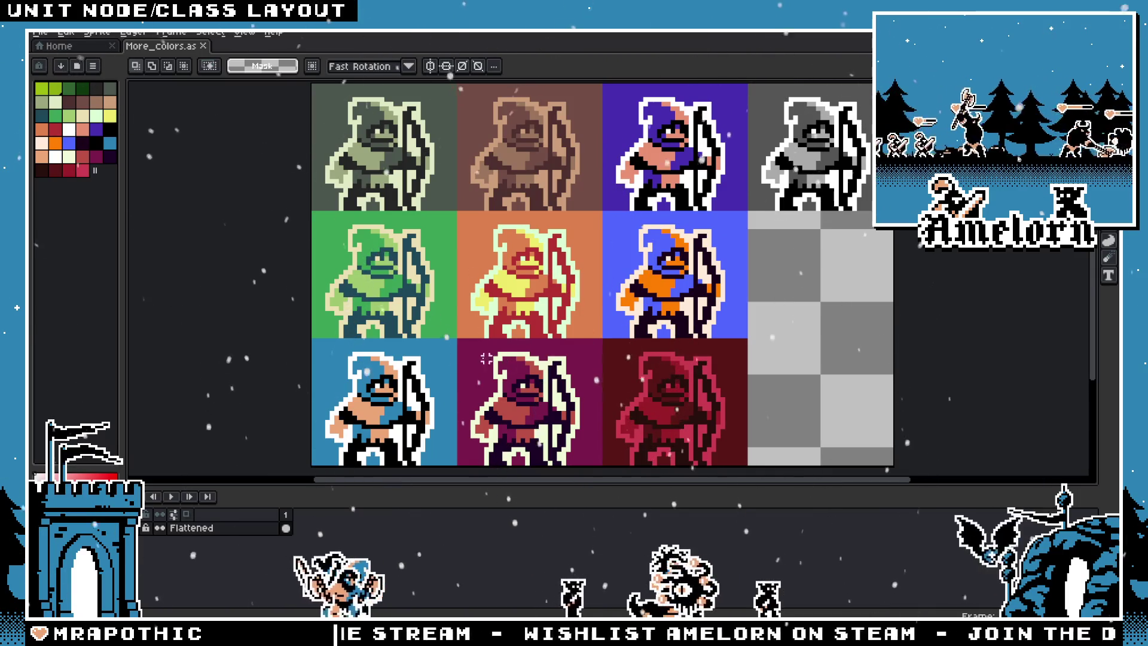
drag(472, 345, 583, 467)
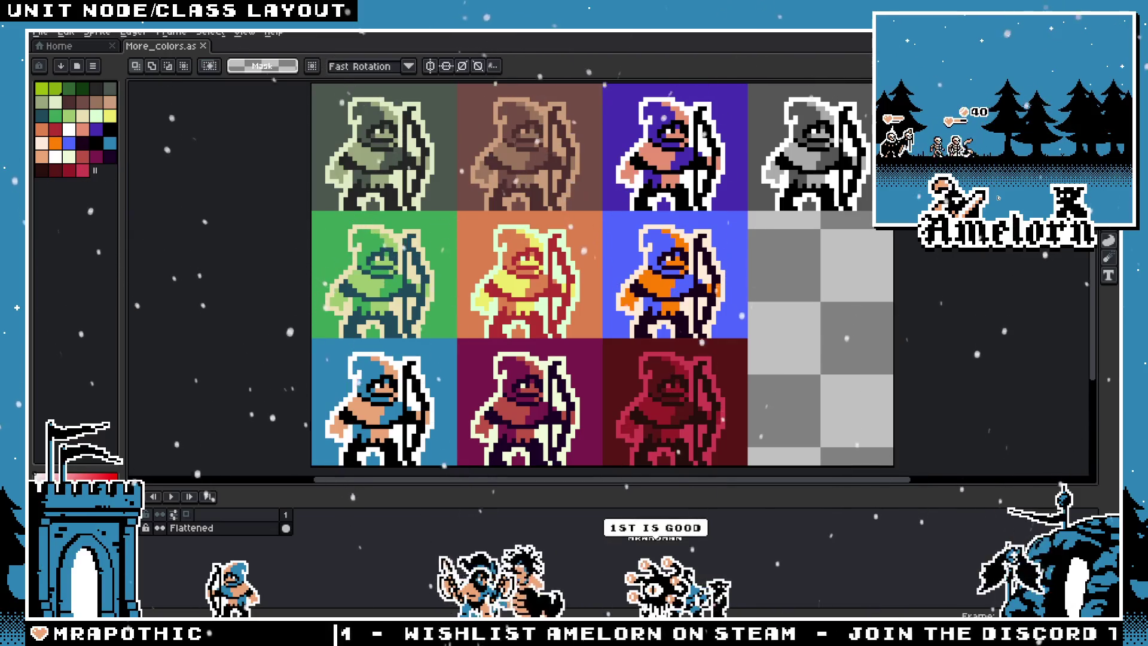
scroll(551, 293, down, 1)
scroll(533, 342, up, 1)
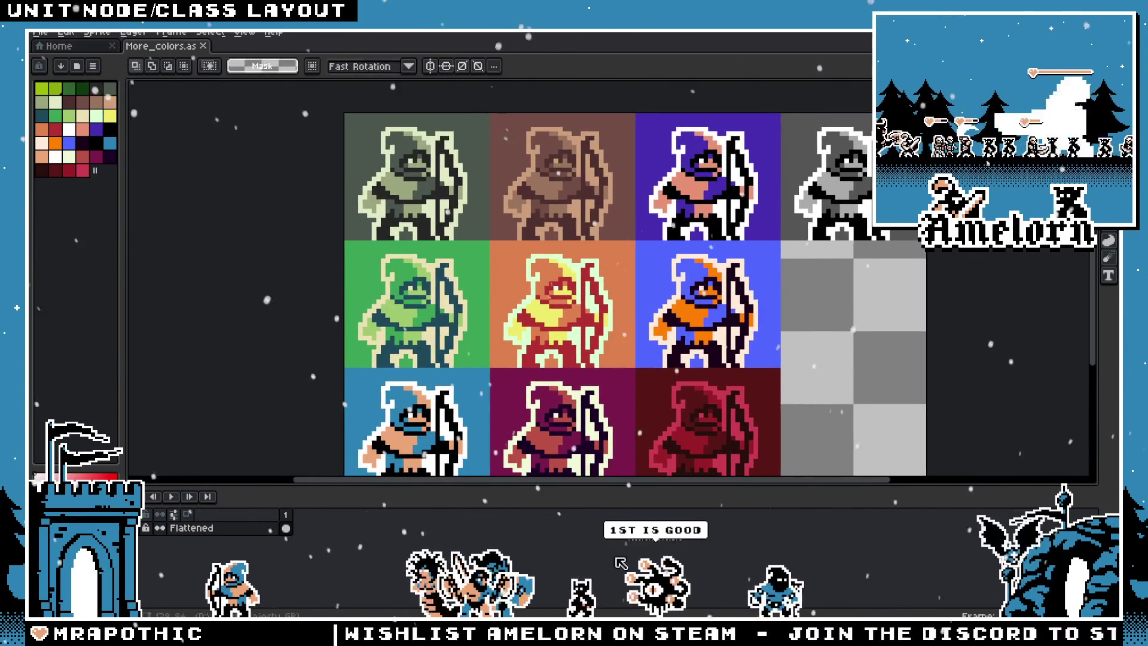
Hide the timeline, reposition the sheet and marquee-select the top-left archer cell
key(Tab)
drag(487, 226, 462, 253)
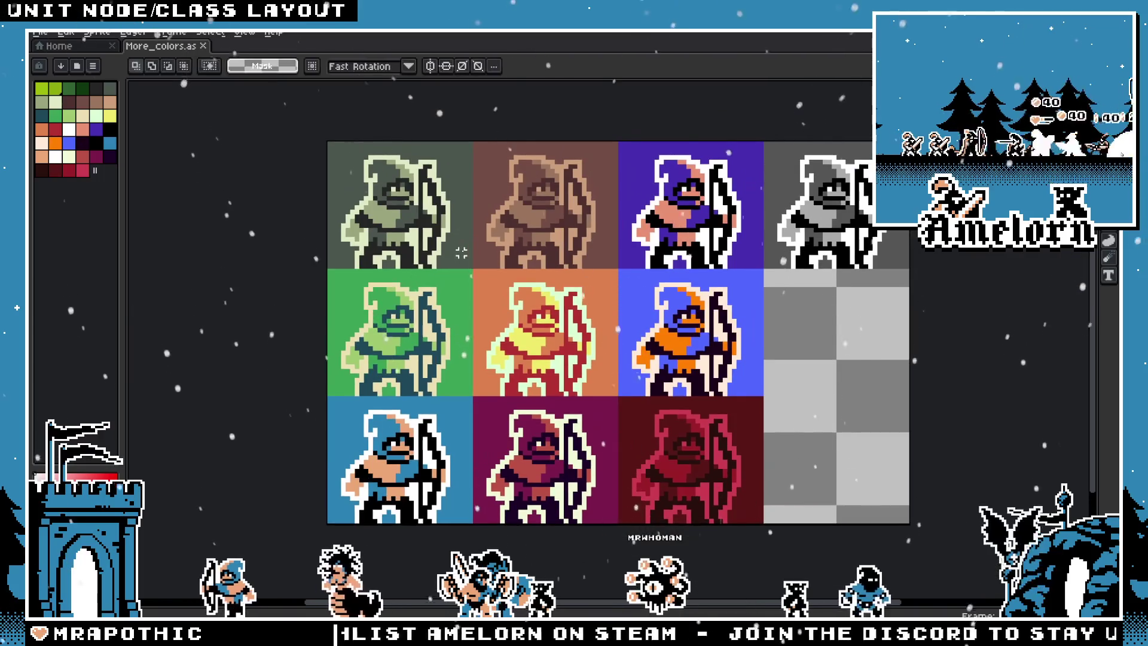
scroll(343, 162, up, 1)
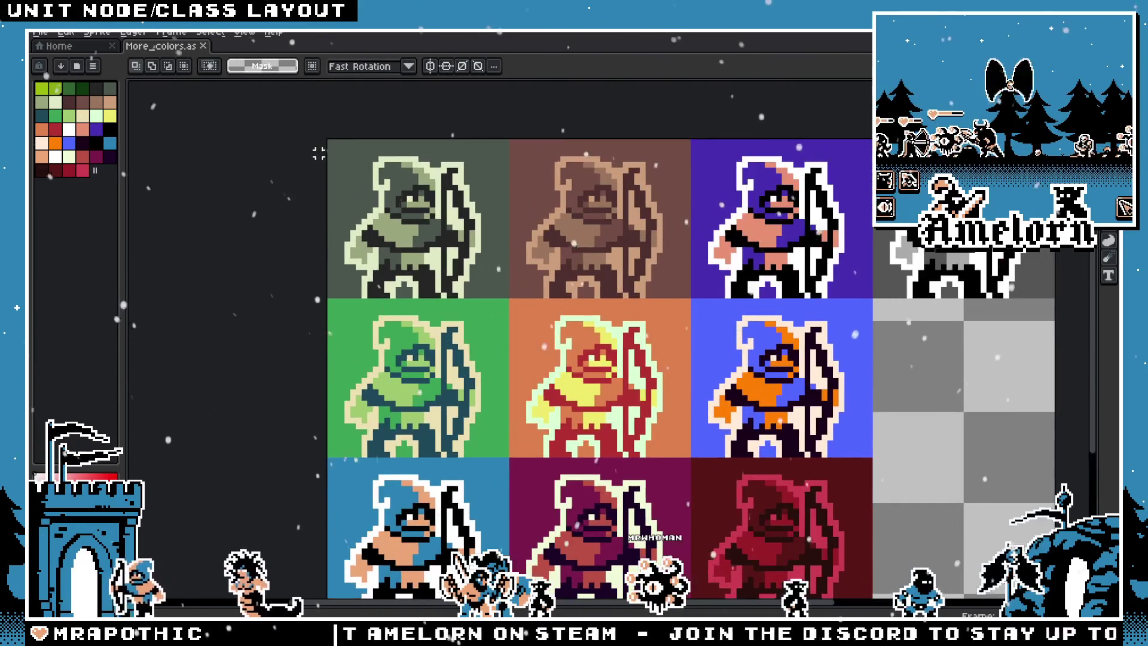
scroll(369, 171, up, 1)
drag(323, 136, 540, 326)
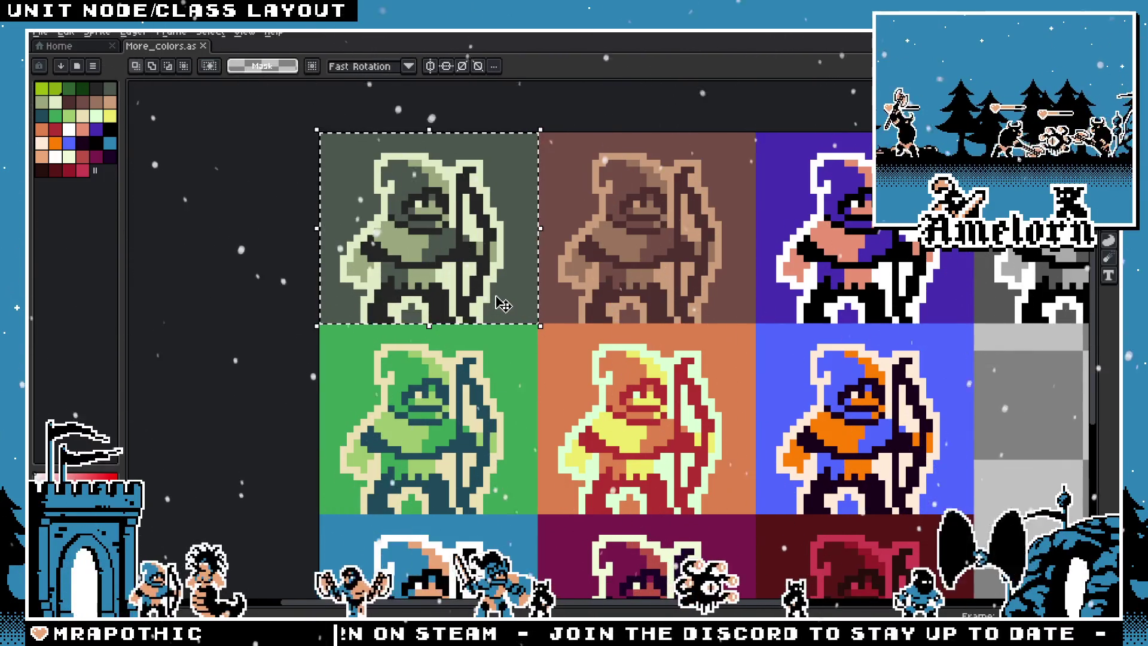
mouse_move(761, 342)
mouse_down()
mouse_move(674, 325)
mouse_move(583, 277)
mouse_move(780, 458)
mouse_up()
scroll(741, 370, down, 2)
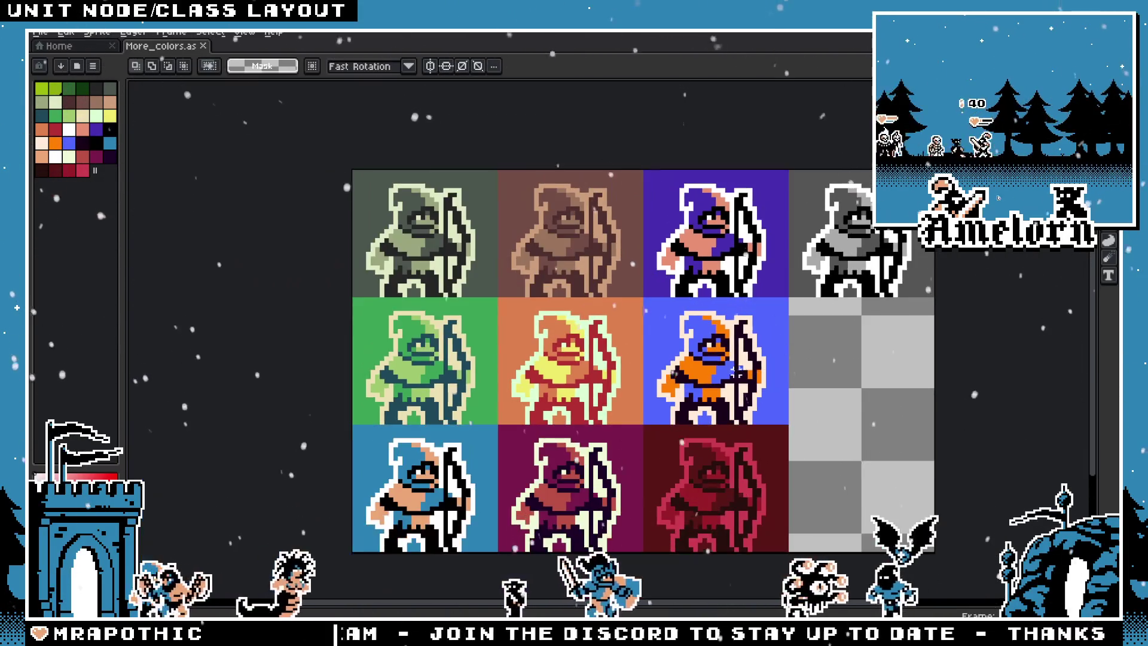
drag(640, 335, 656, 313)
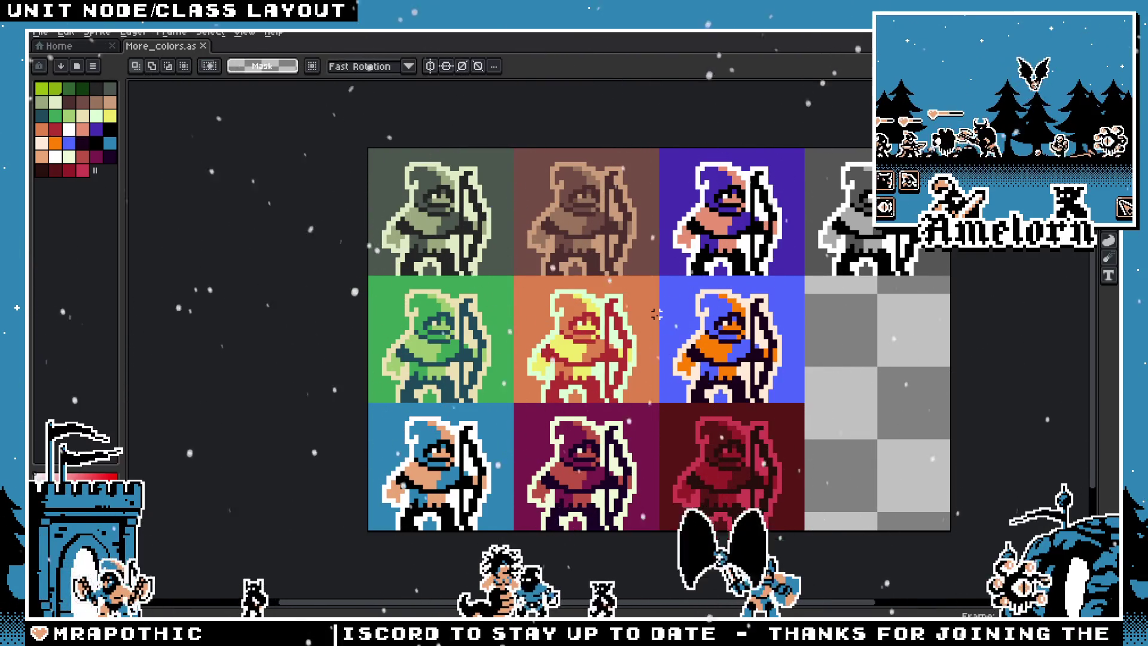
scroll(400, 178, up, 1)
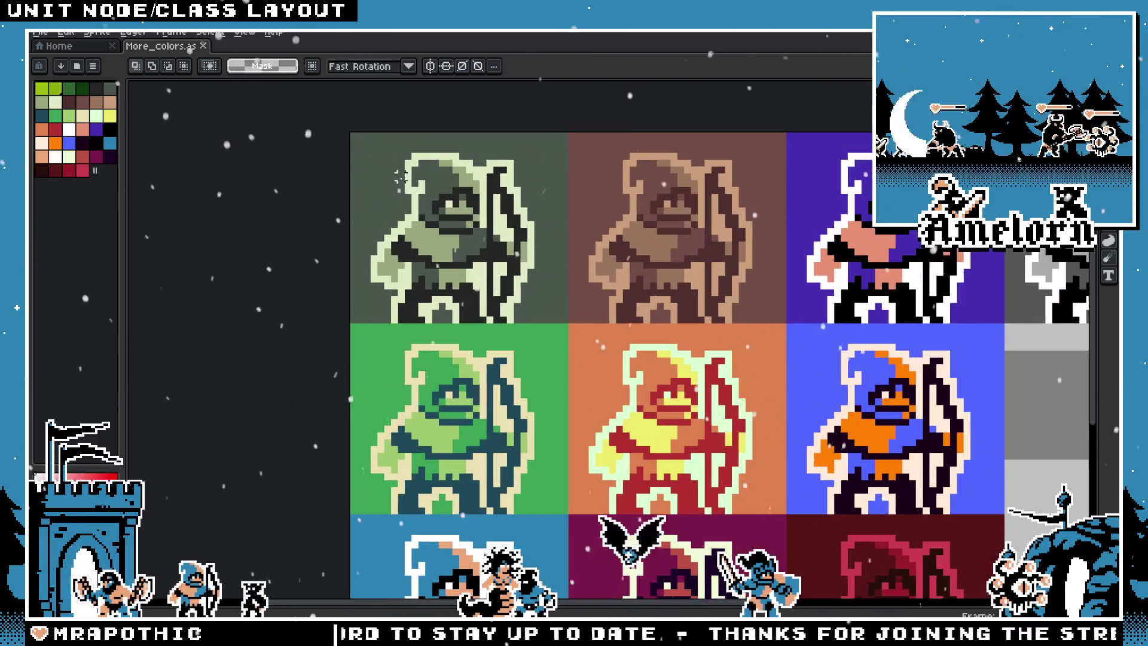
mouse_move(354, 137)
mouse_down()
mouse_move(514, 314)
mouse_move(543, 326)
mouse_move(584, 312)
mouse_up()
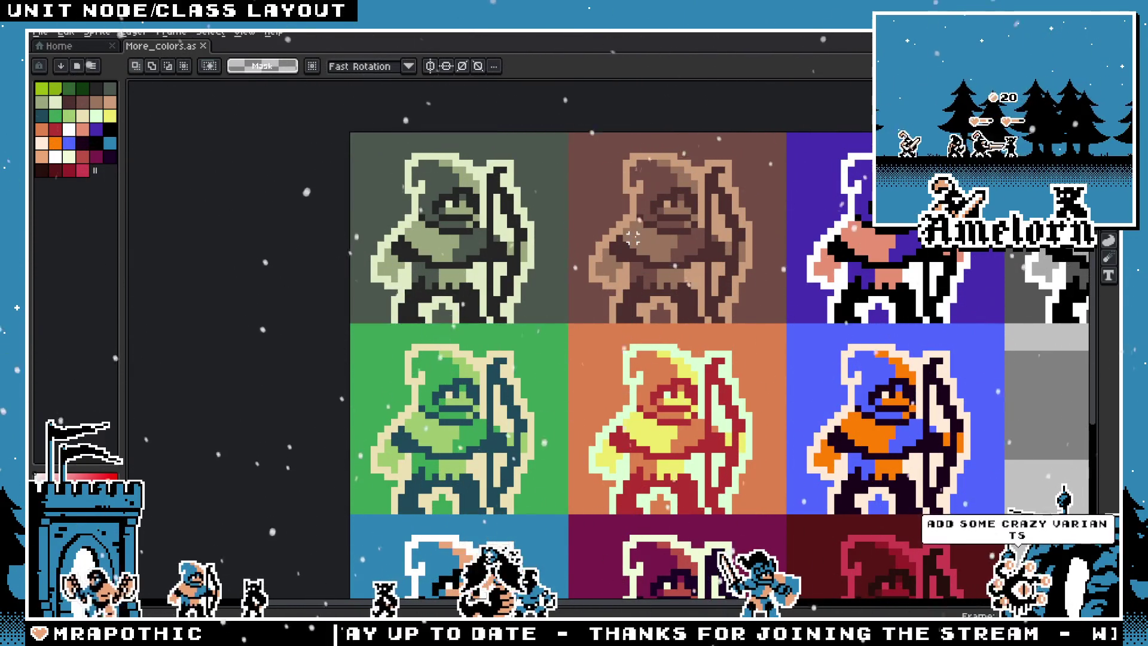
scroll(633, 238, down, 2)
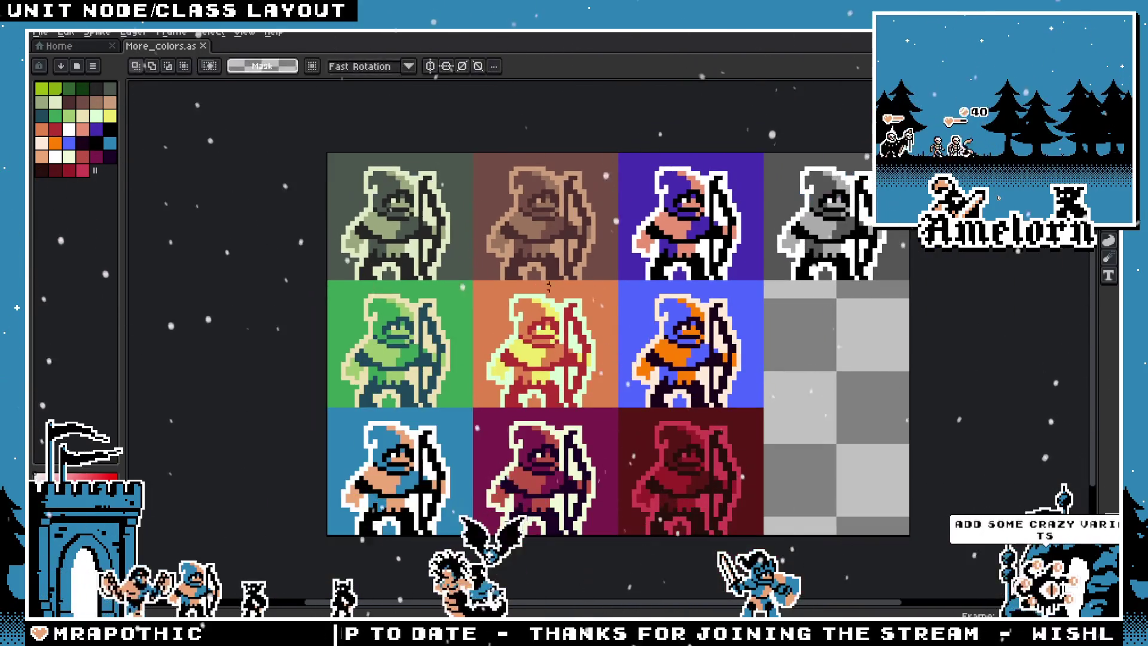
Marquee-select the blue knight in the bottom-left cell, then switch back to Godot
drag(549, 287, 504, 276)
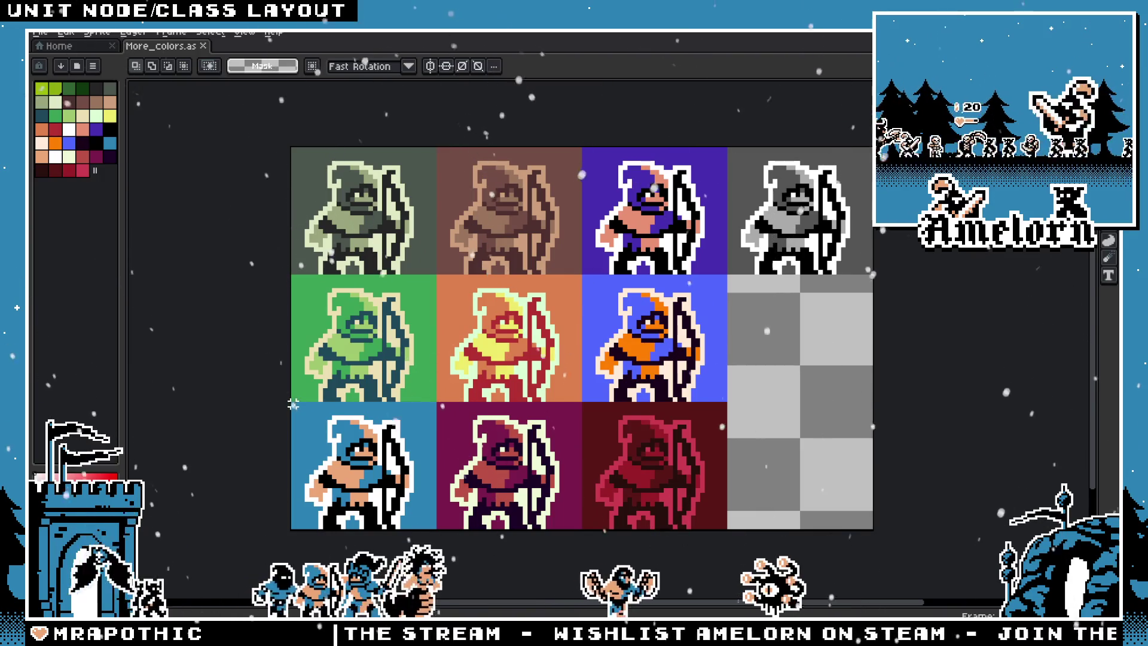
drag(290, 404, 434, 553)
key(ctrl+d)
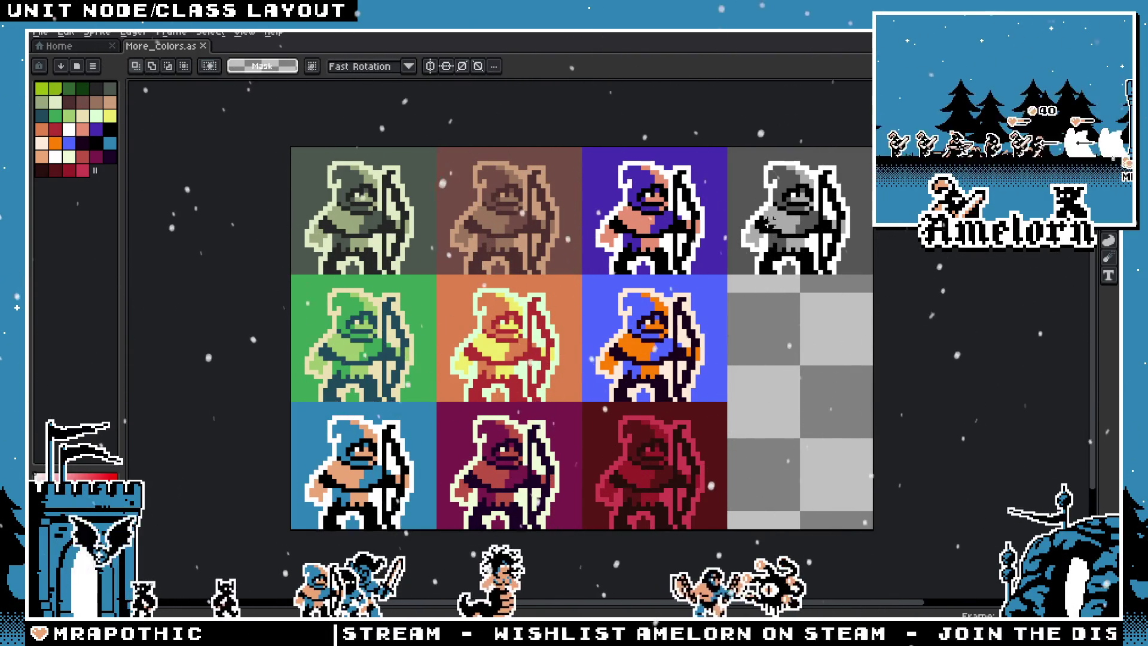
drag(293, 404, 440, 531)
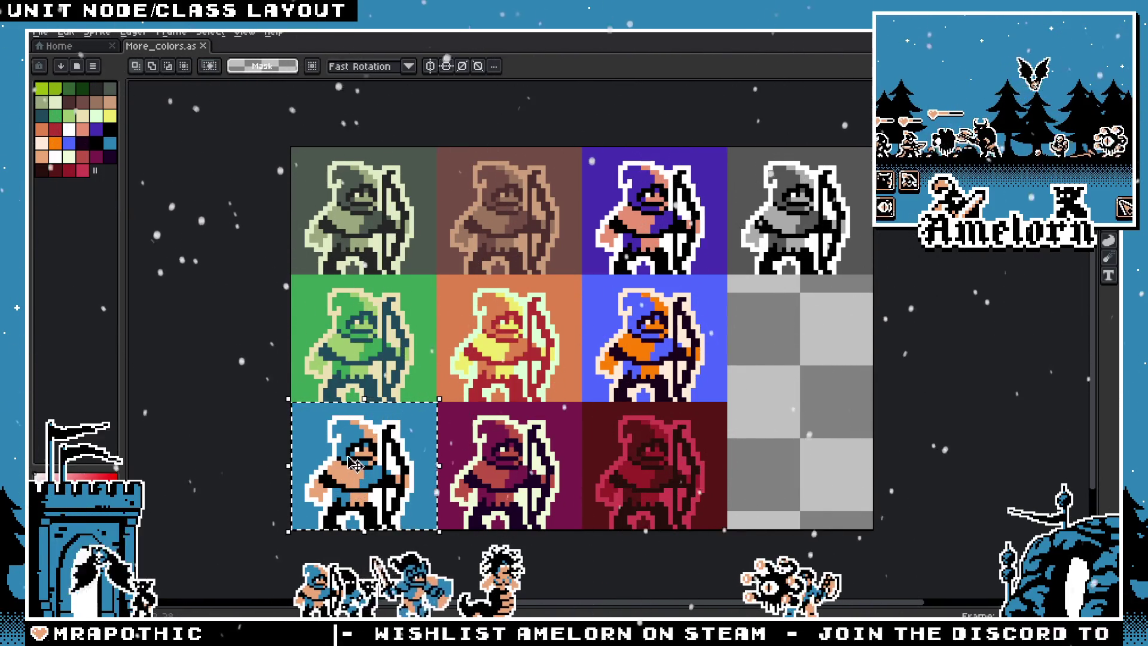
key(alt+Tab)
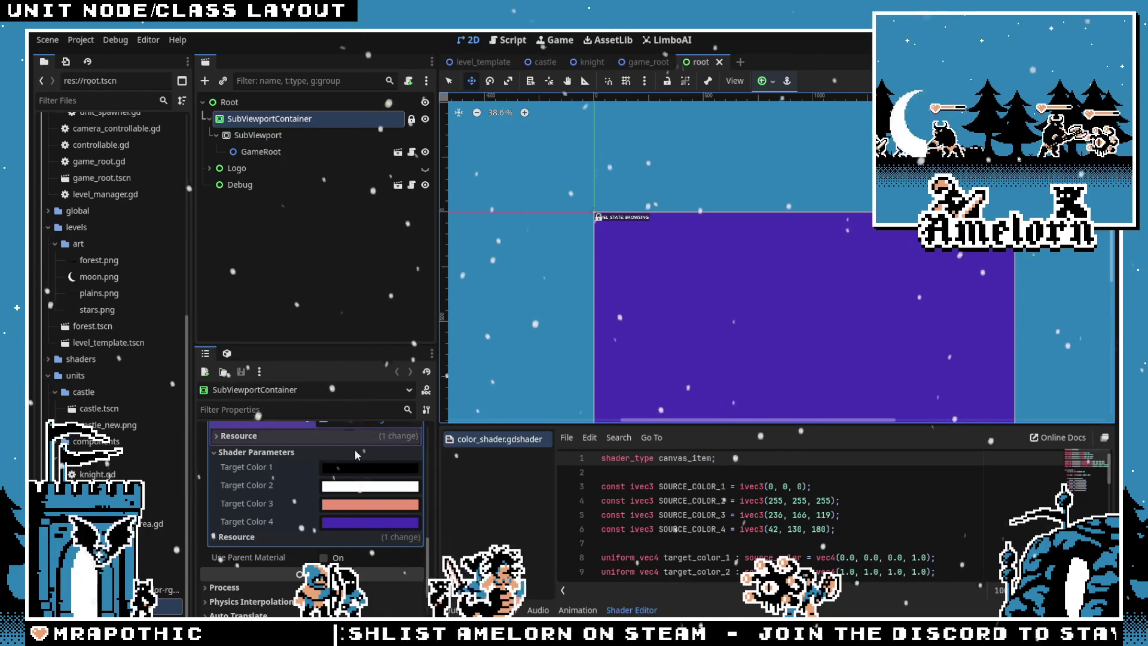
Enlarge the Shader Editor to read the source colour constants, then hide the panel
scroll(346, 481, up, 2)
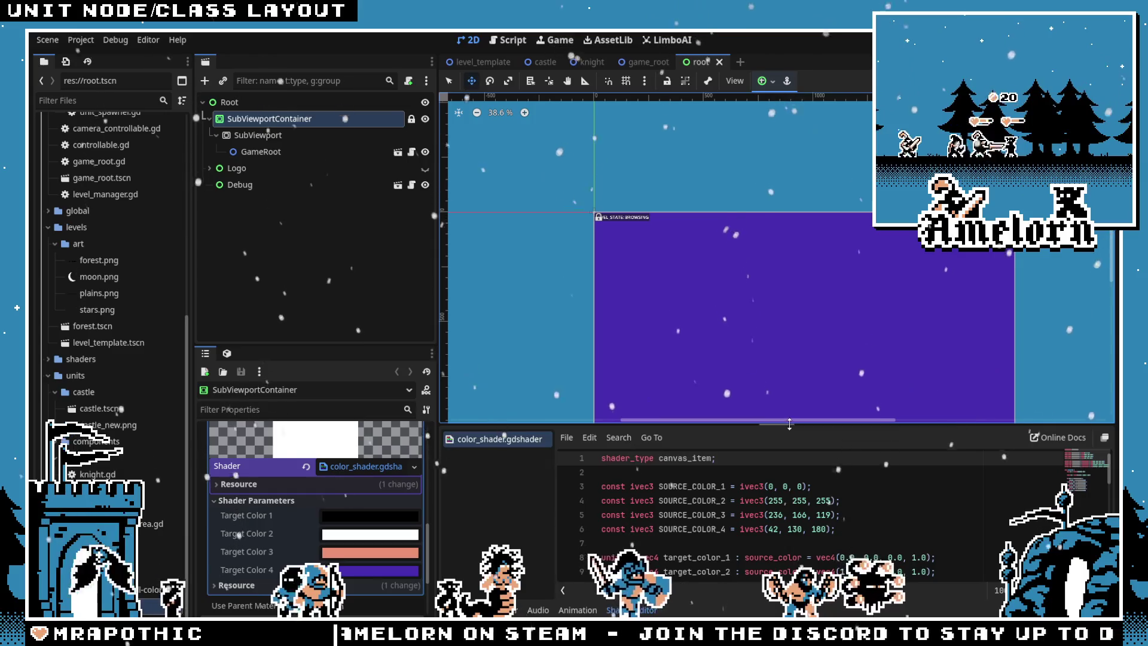
drag(789, 425, 785, 216)
mouse_move(836, 320)
mouse_down()
mouse_move(688, 305)
mouse_move(598, 277)
mouse_move(717, 320)
mouse_move(590, 295)
mouse_move(565, 277)
mouse_move(598, 249)
mouse_move(598, 293)
mouse_up()
click(817, 362)
scroll(836, 371, down, 4)
scroll(836, 371, up, 3)
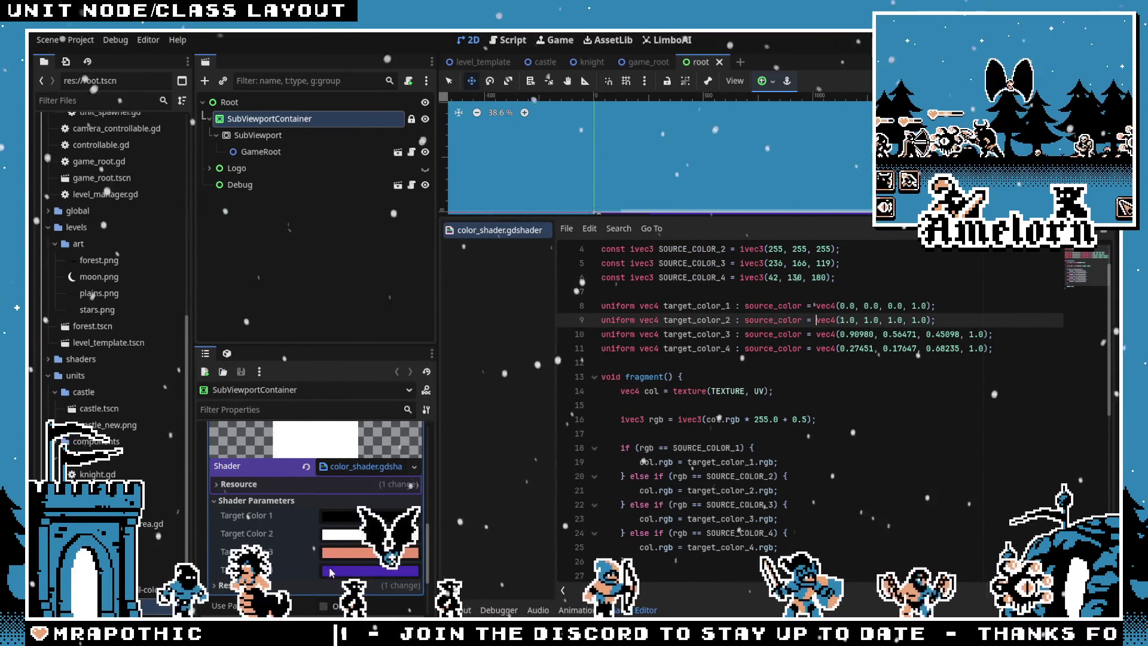
key(ctrl+j)
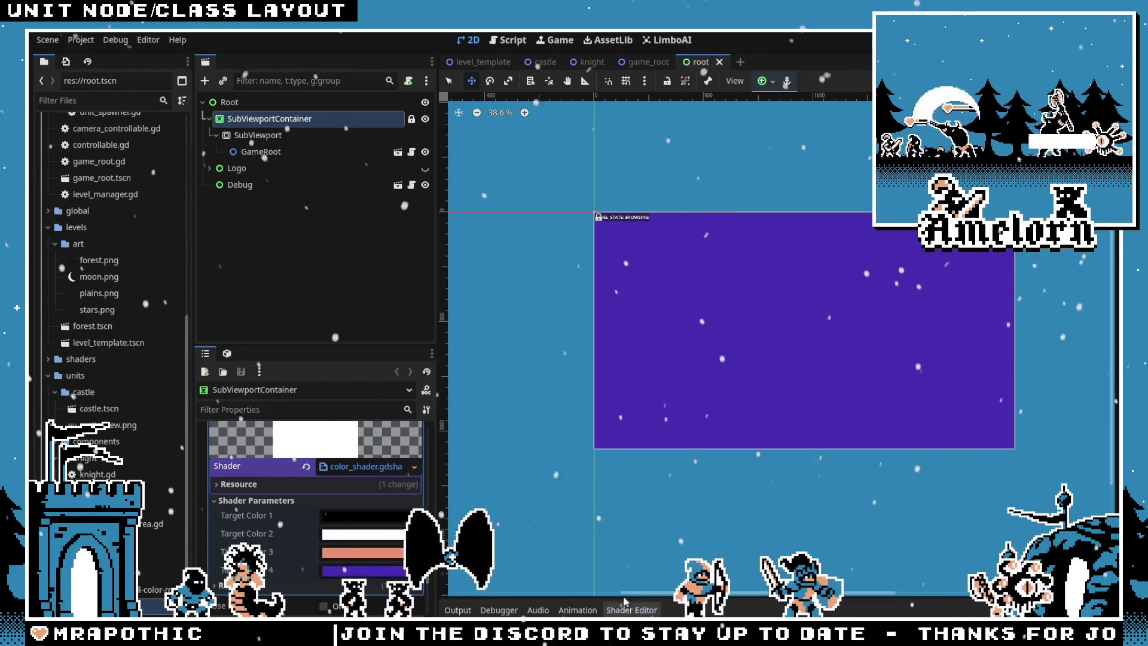
Run the game to check the purple palette, stop it, and switch to game_root
key(F5)
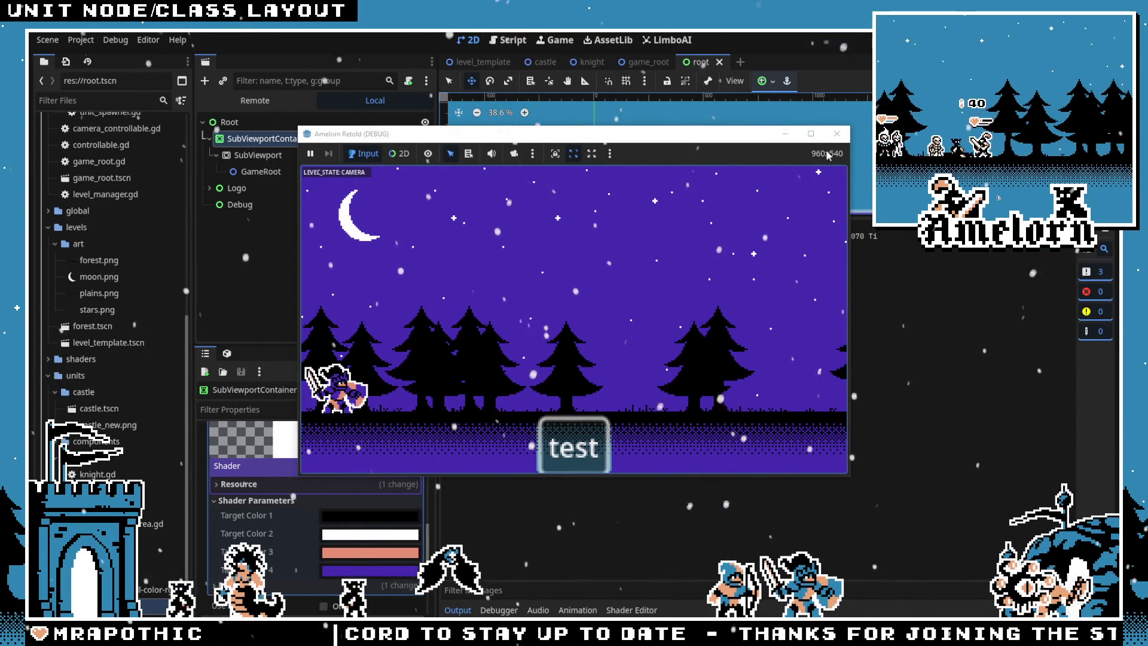
click(837, 137)
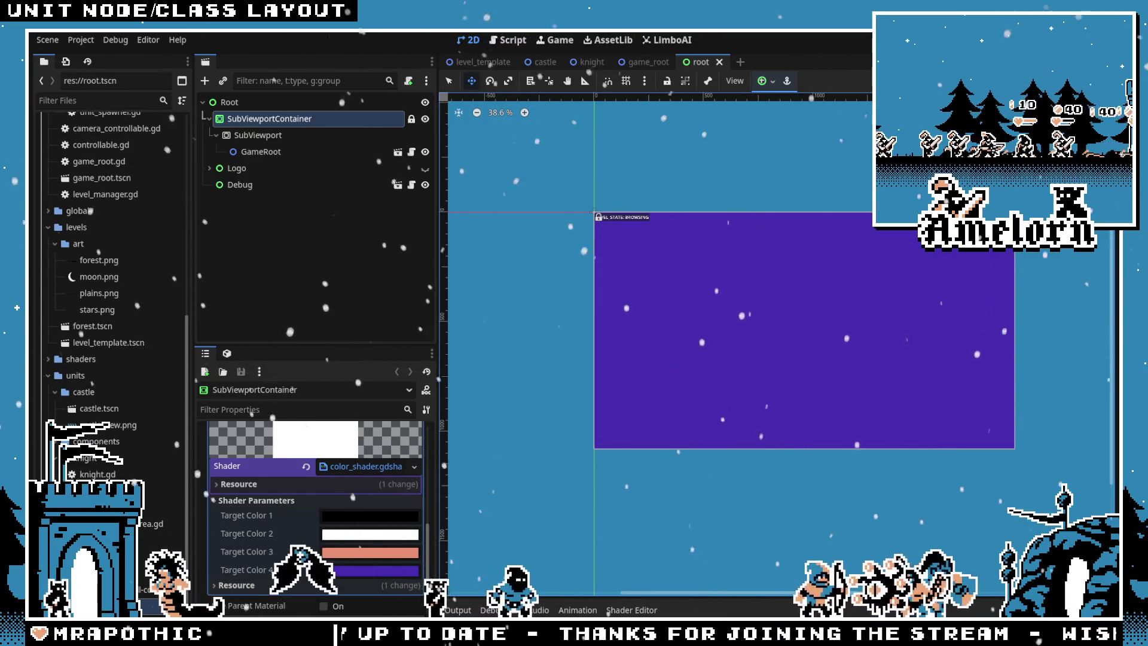
mouse_move(589, 72)
scroll(650, 276, up, 2)
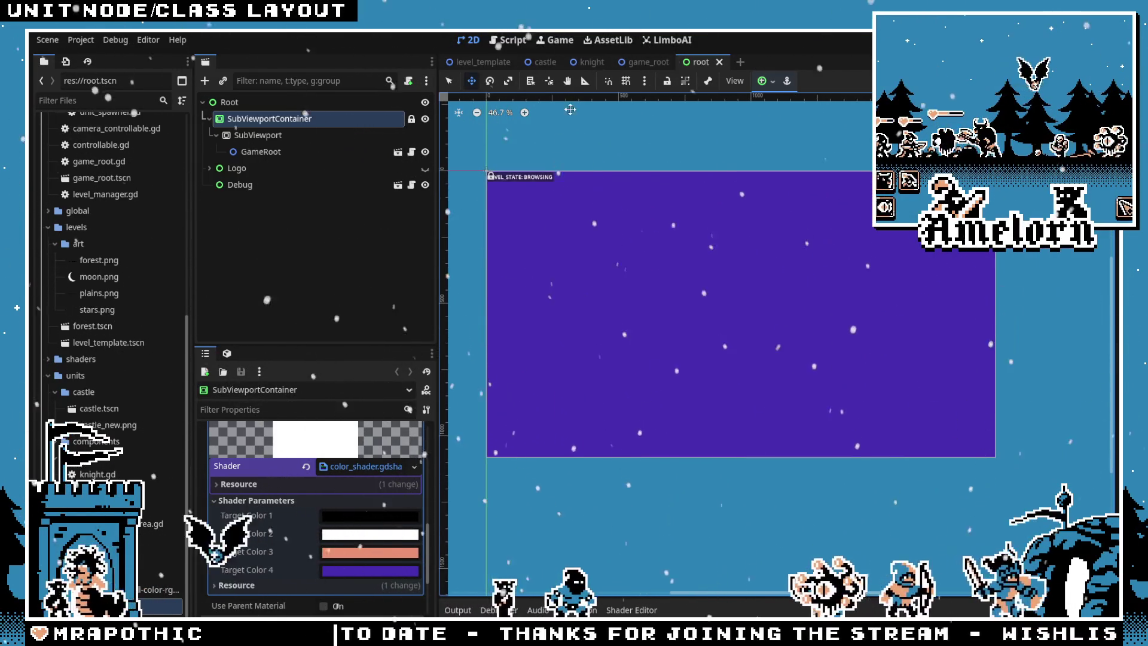
click(638, 70)
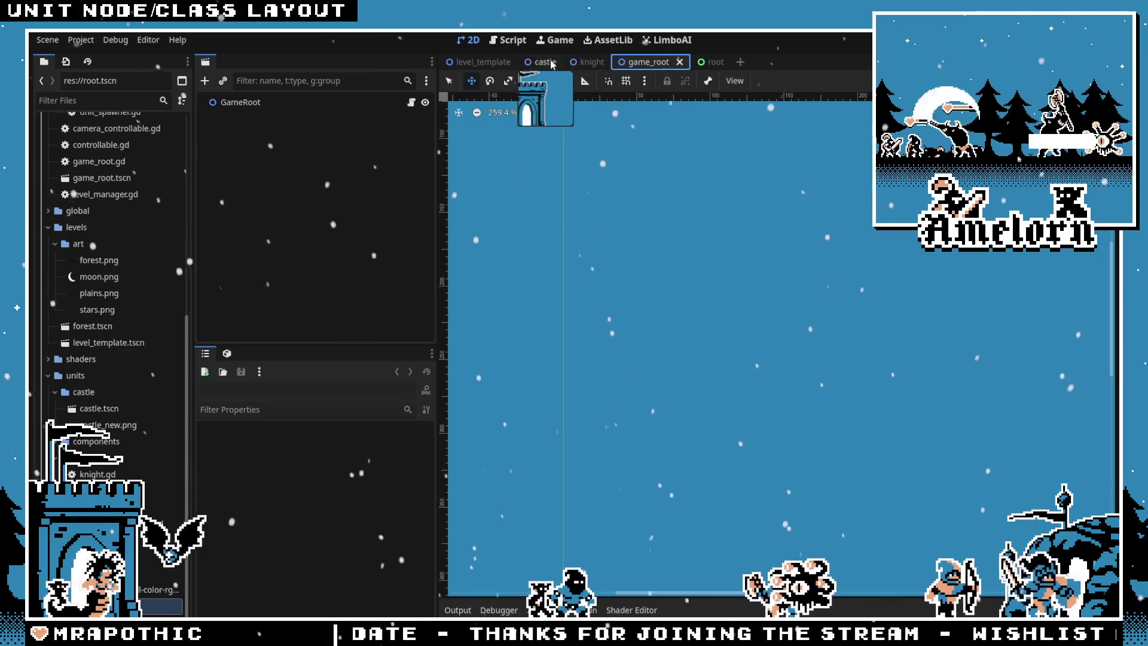
View level_template, then return to root and scroll color_shader.gdshader up to line 1
click(480, 65)
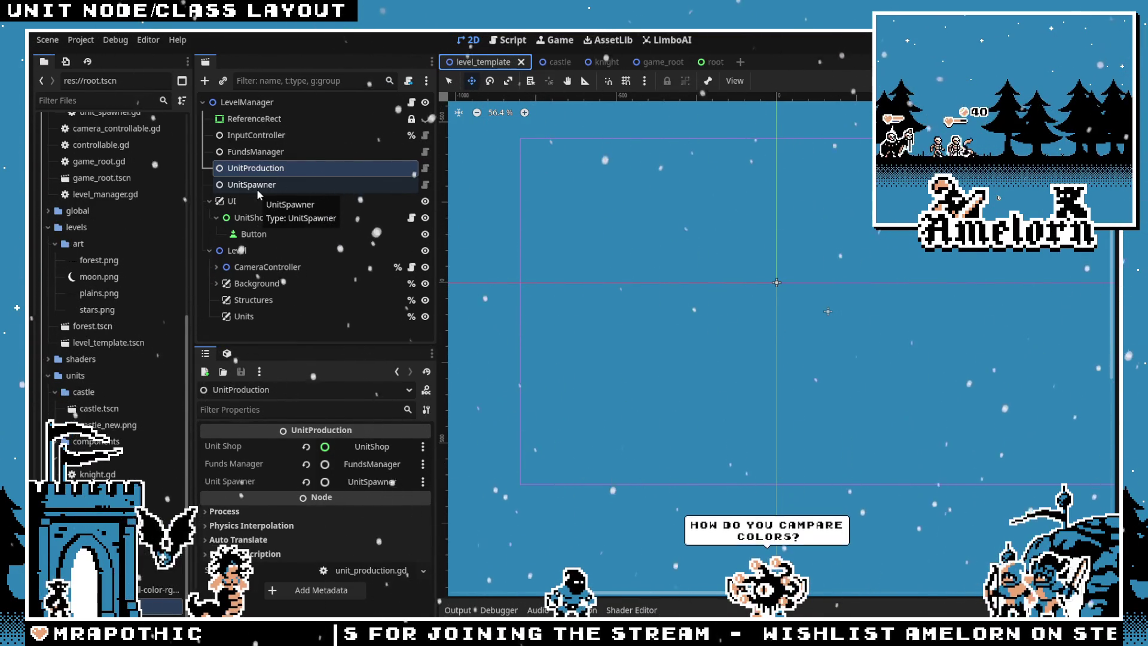
click(696, 63)
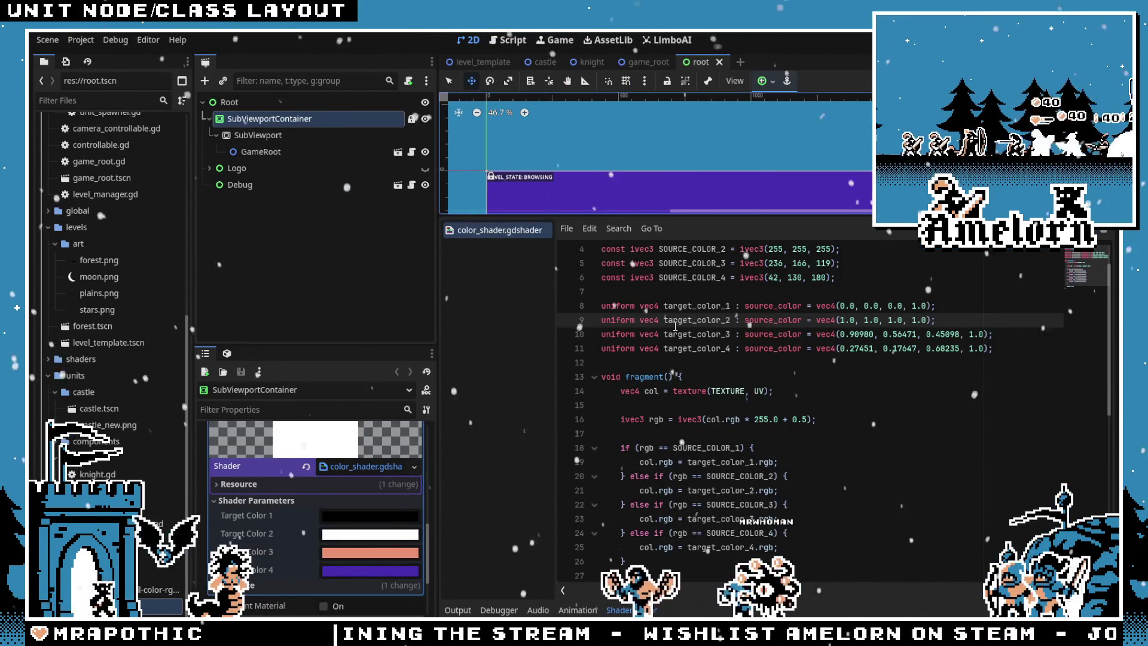
click(693, 296)
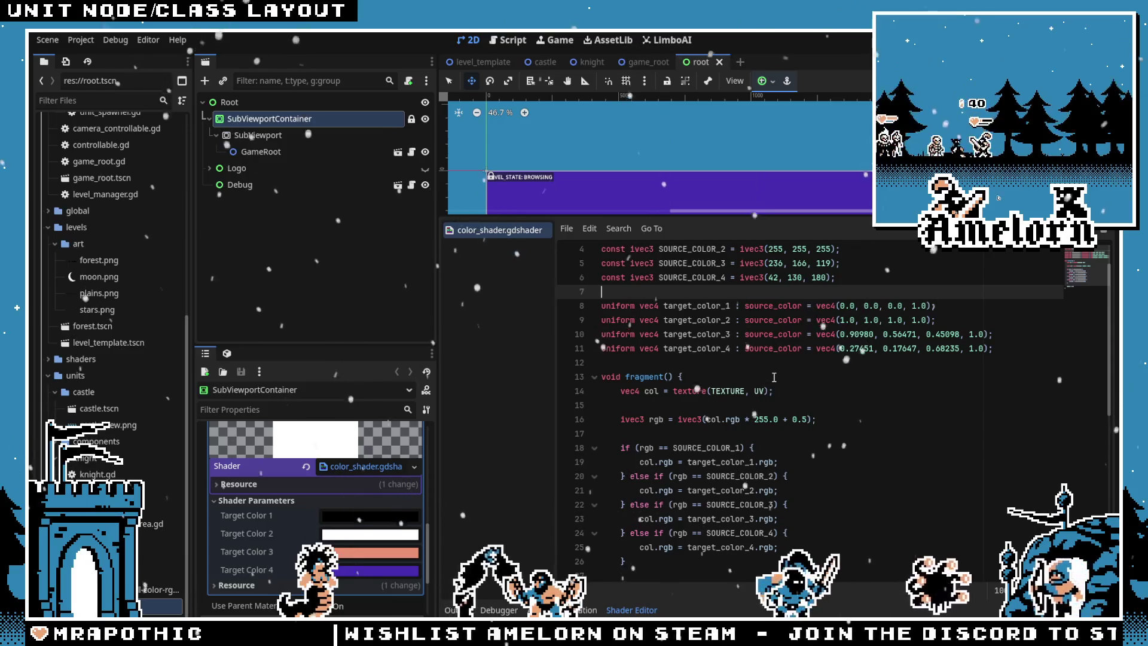
scroll(774, 378, up, 1)
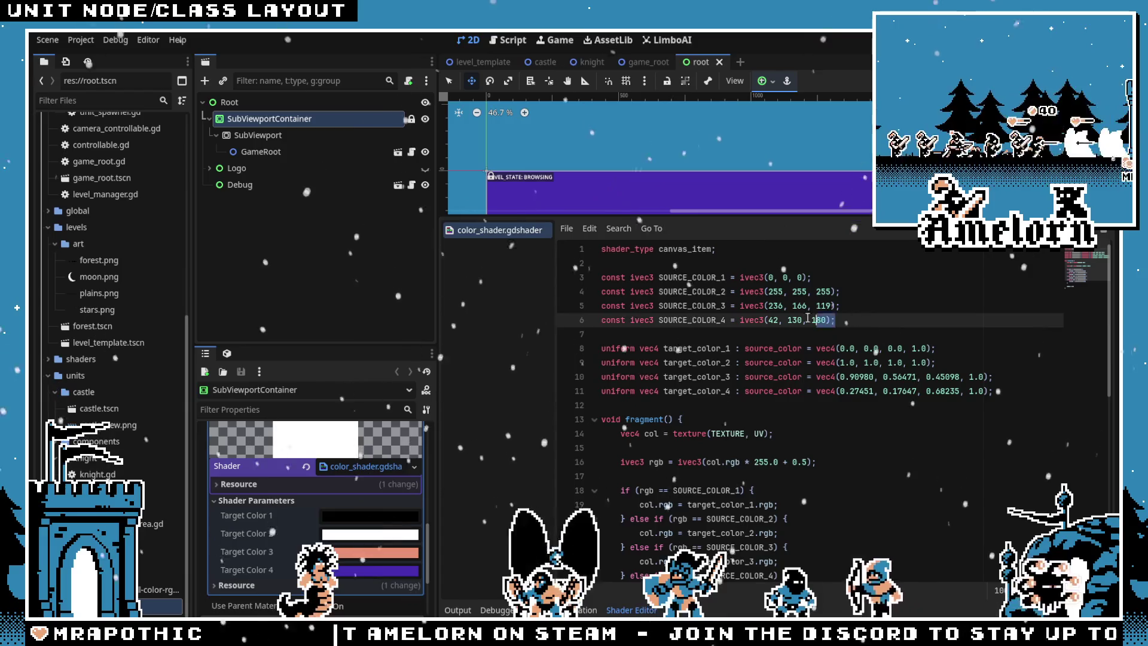
Highlight the four source colour constants and the target_color_1 uniform in the shader
drag(838, 321, 686, 277)
click(686, 278)
scroll(757, 359, down, 3)
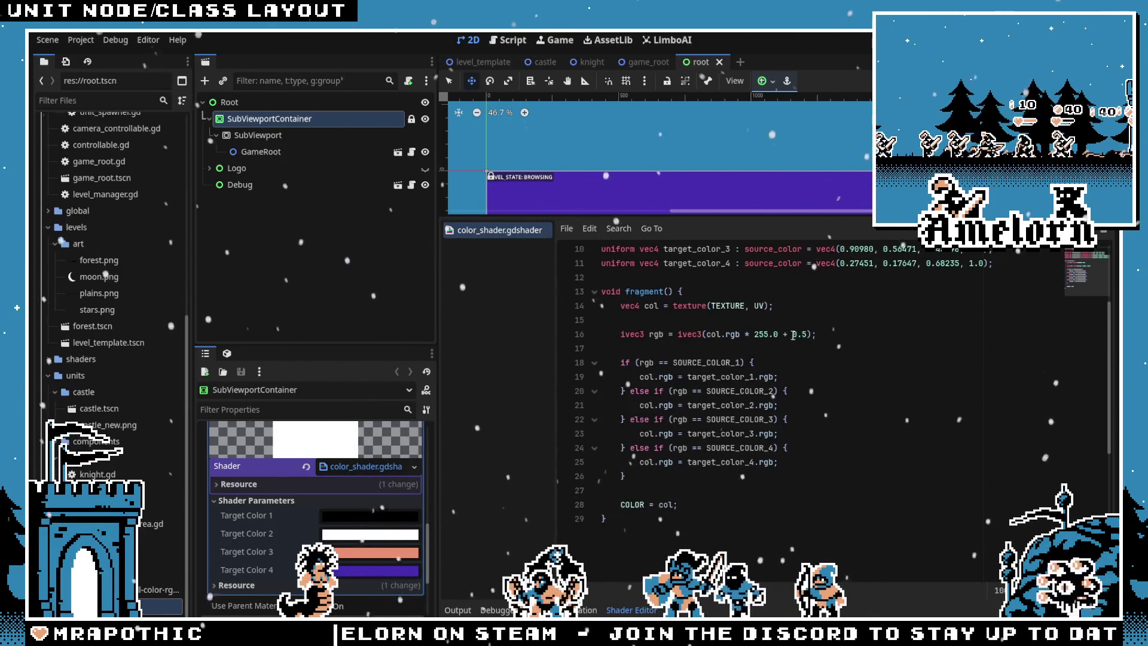
scroll(763, 289, up, 1)
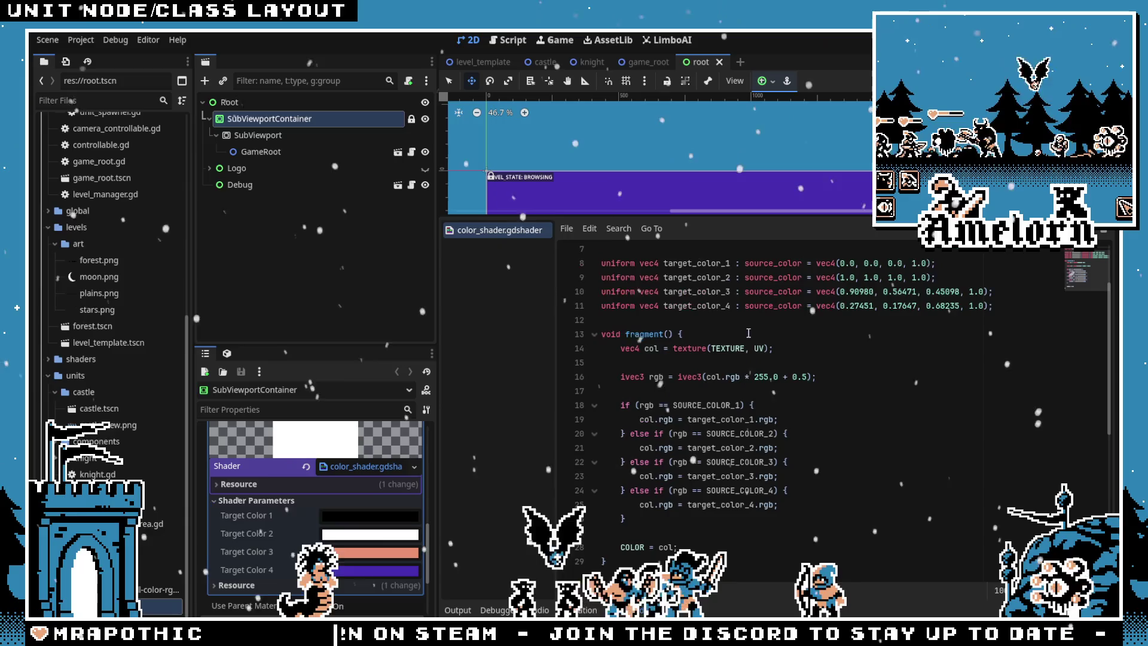
scroll(764, 289, up, 1)
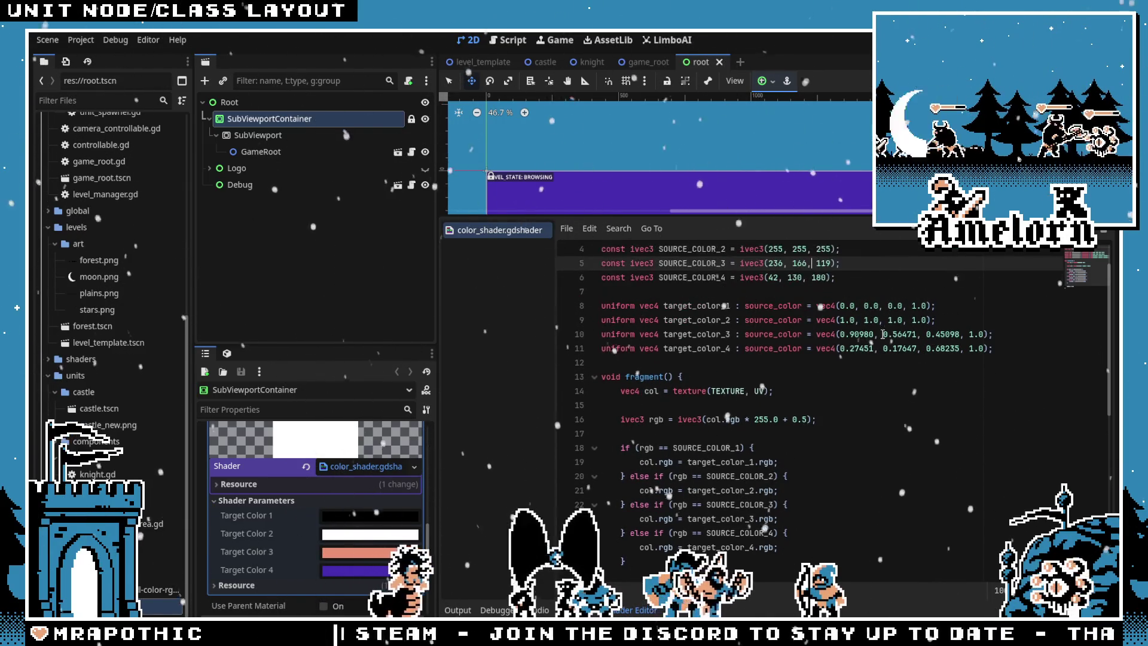
drag(993, 348, 697, 305)
double_click(696, 306)
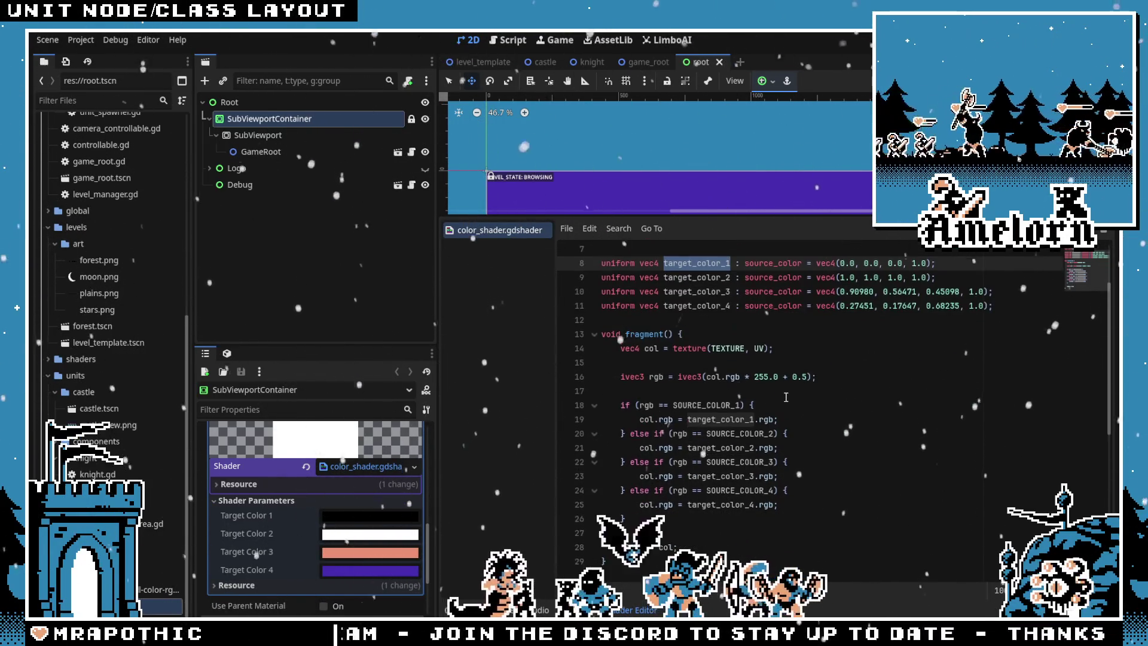
scroll(787, 438, down, 1)
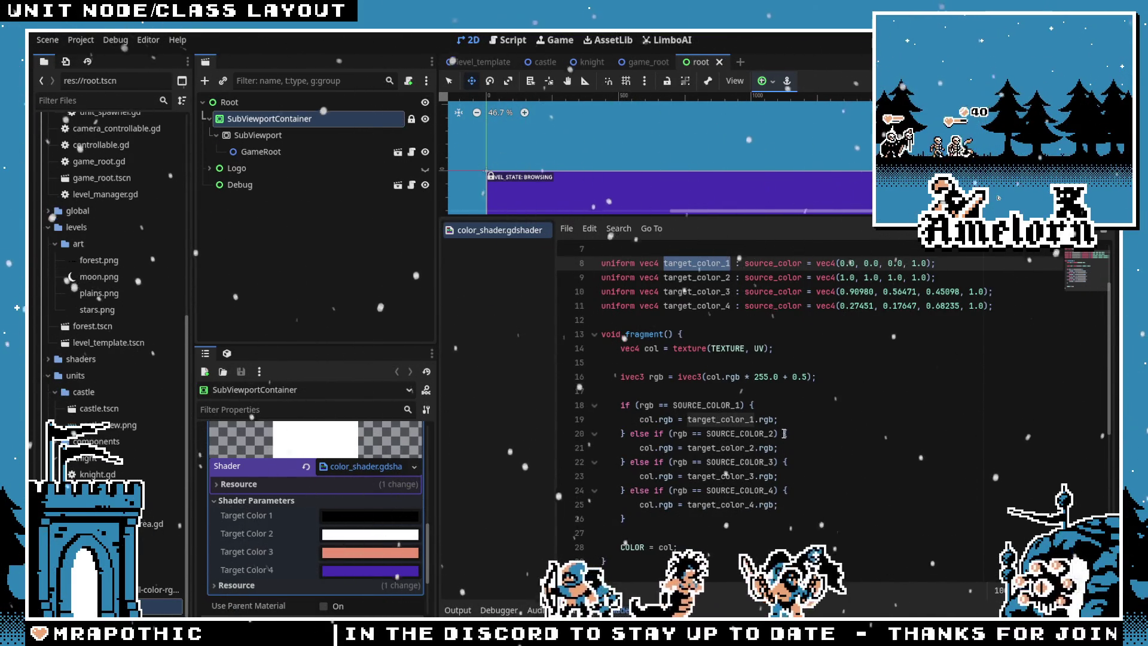
Trace col's ivec3 conversion and the colour comparisons on lines 16–19 of fragment
double_click(713, 377)
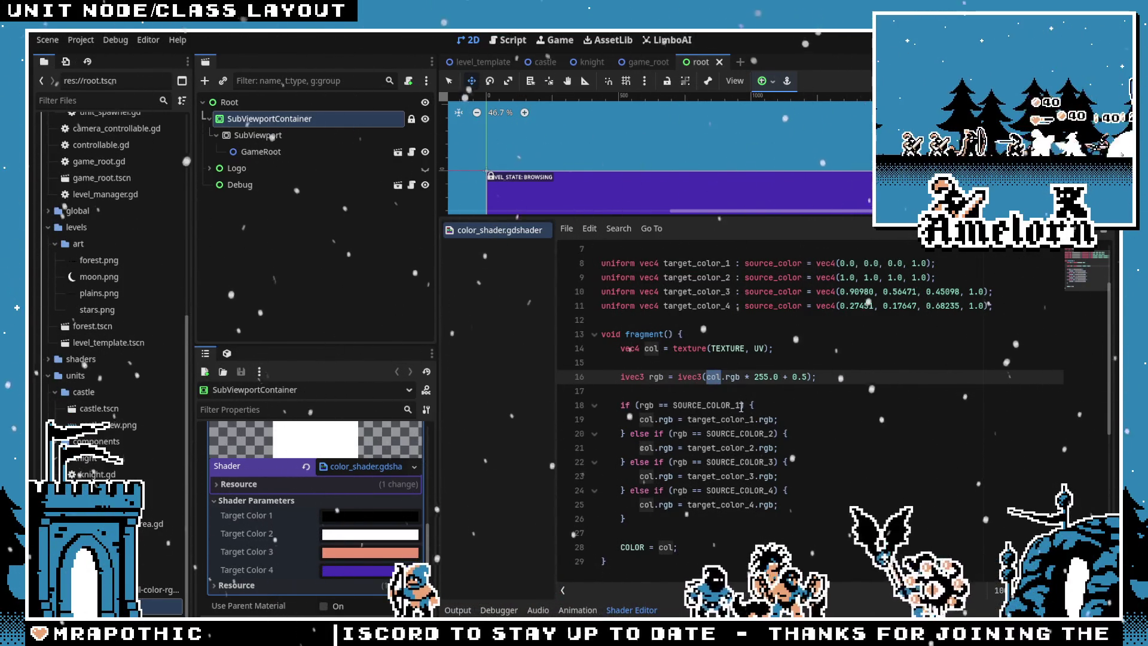
click(720, 420)
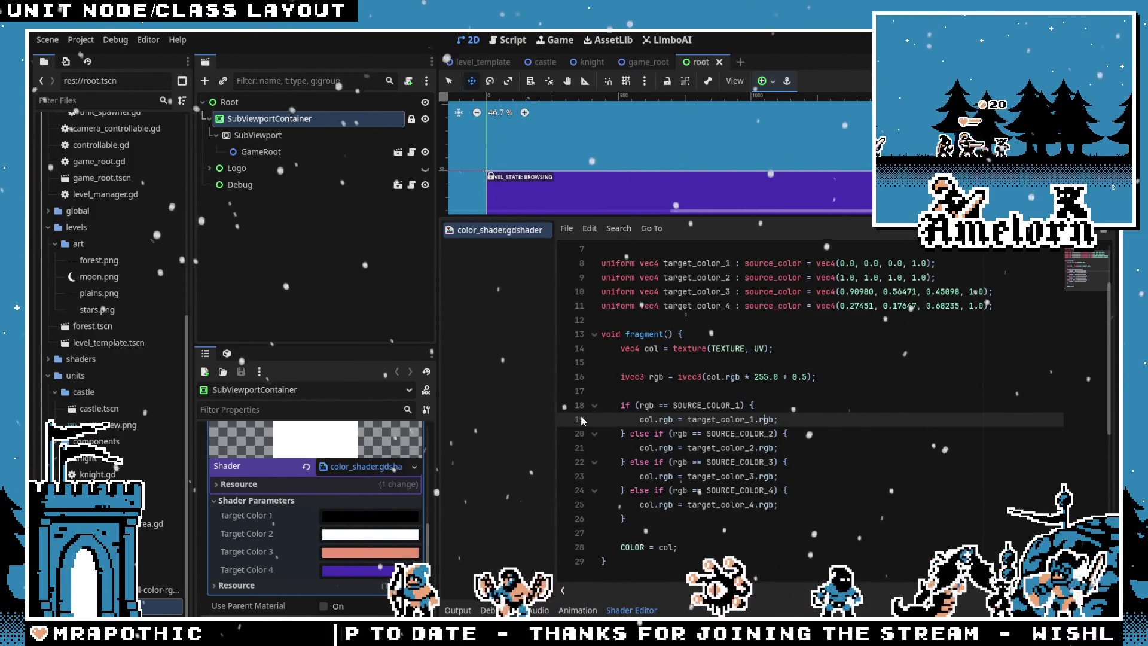
double_click(689, 377)
double_click(713, 377)
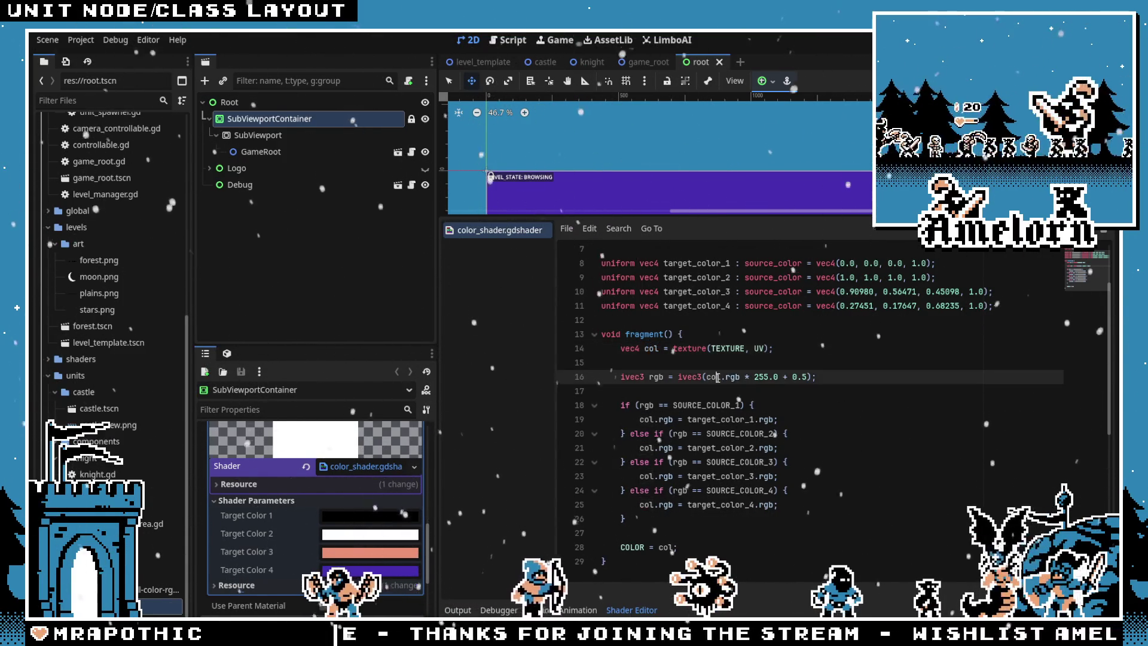
double_click(645, 334)
click(655, 376)
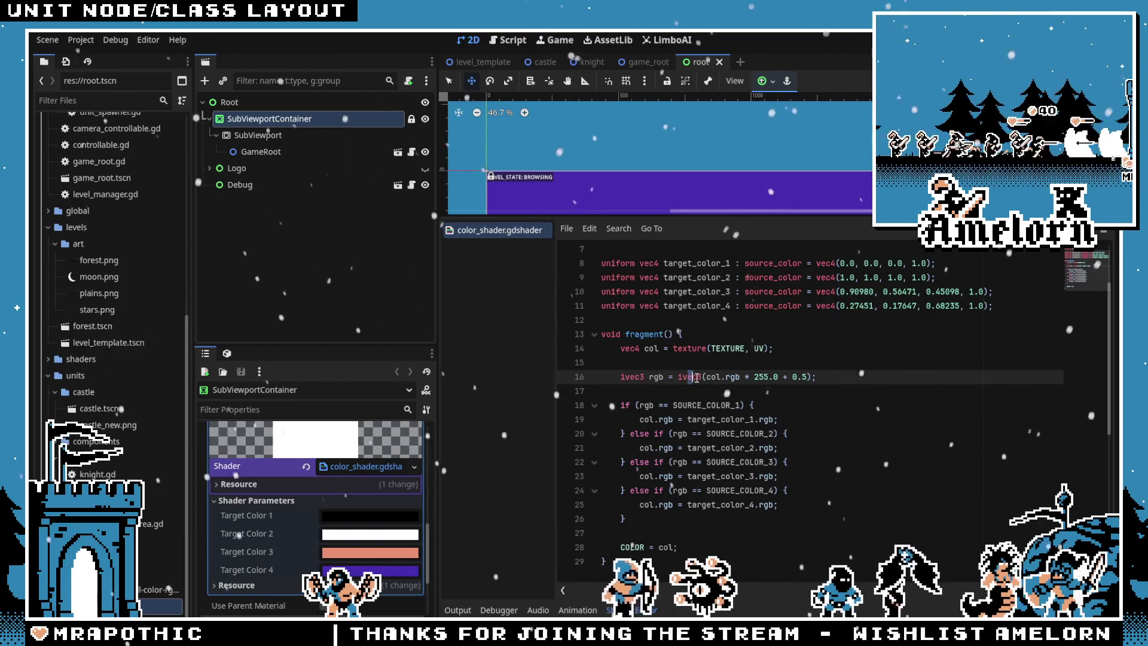
click(642, 406)
click(651, 419)
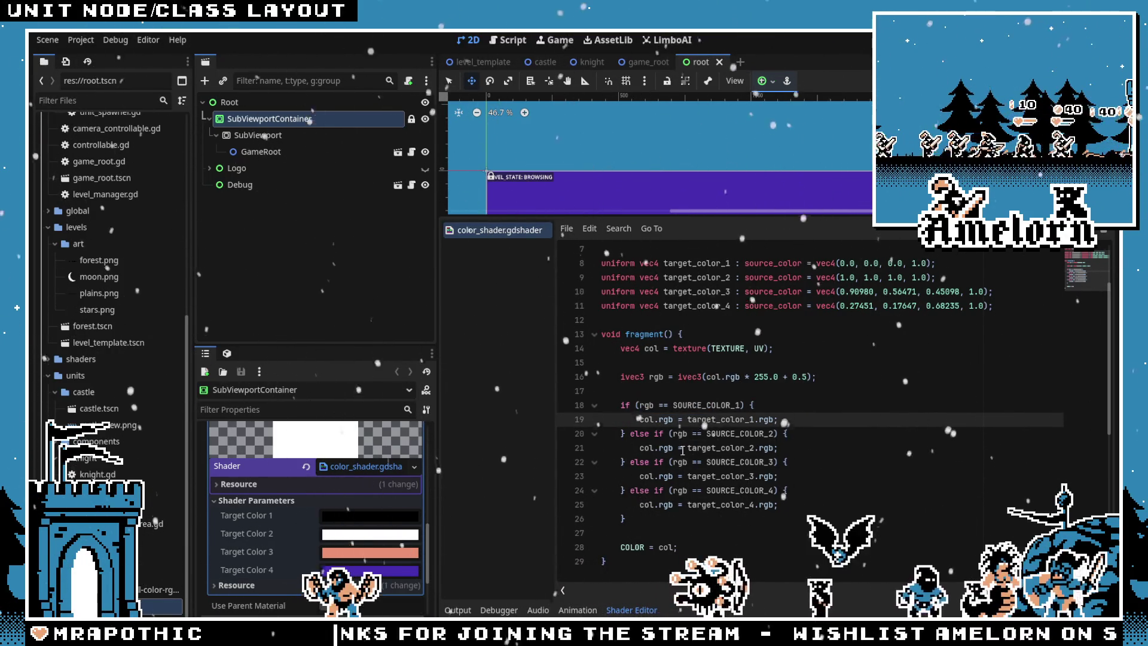
scroll(683, 450, up, 3)
scroll(683, 451, down, 5)
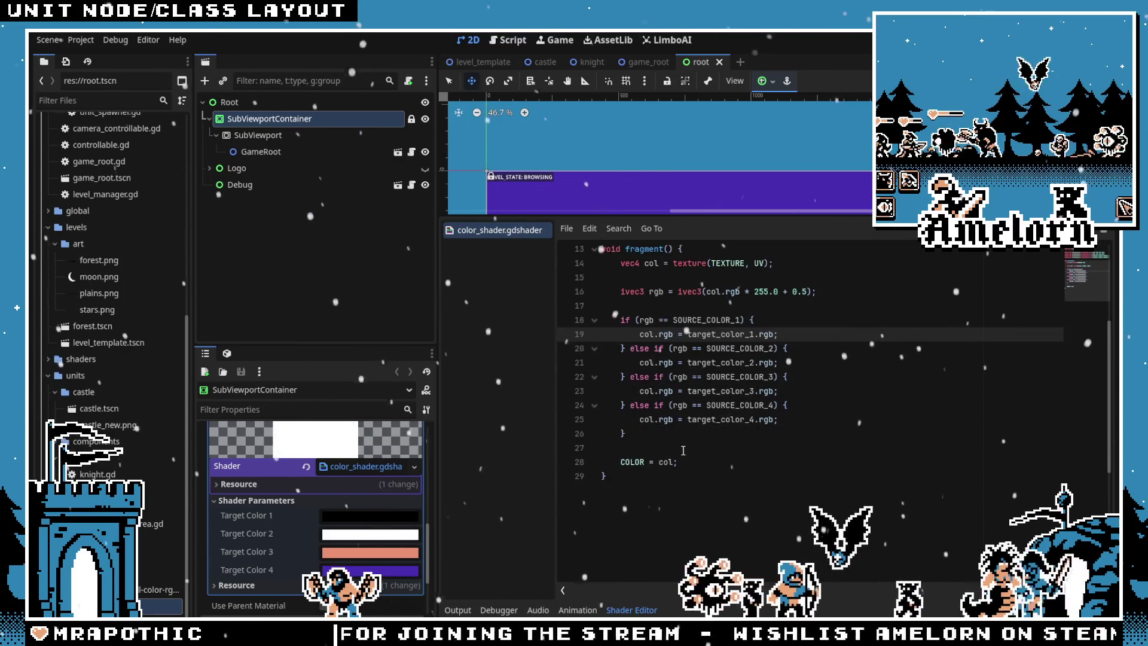
scroll(688, 448, up, 1)
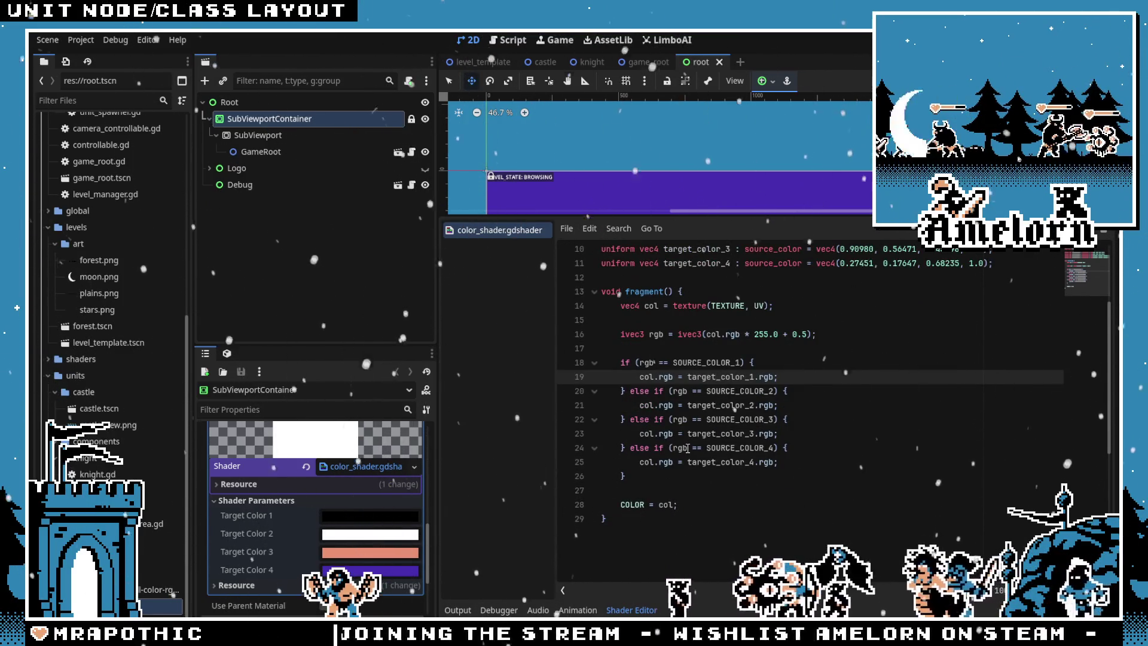
scroll(688, 448, up, 3)
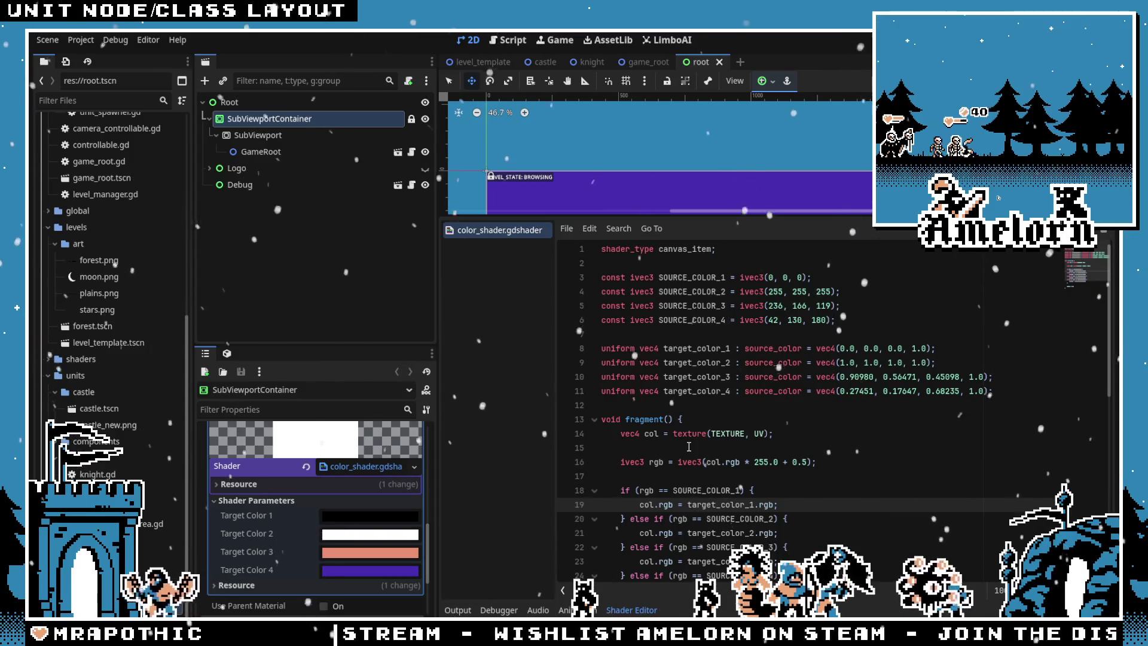
key(ctrl+j)
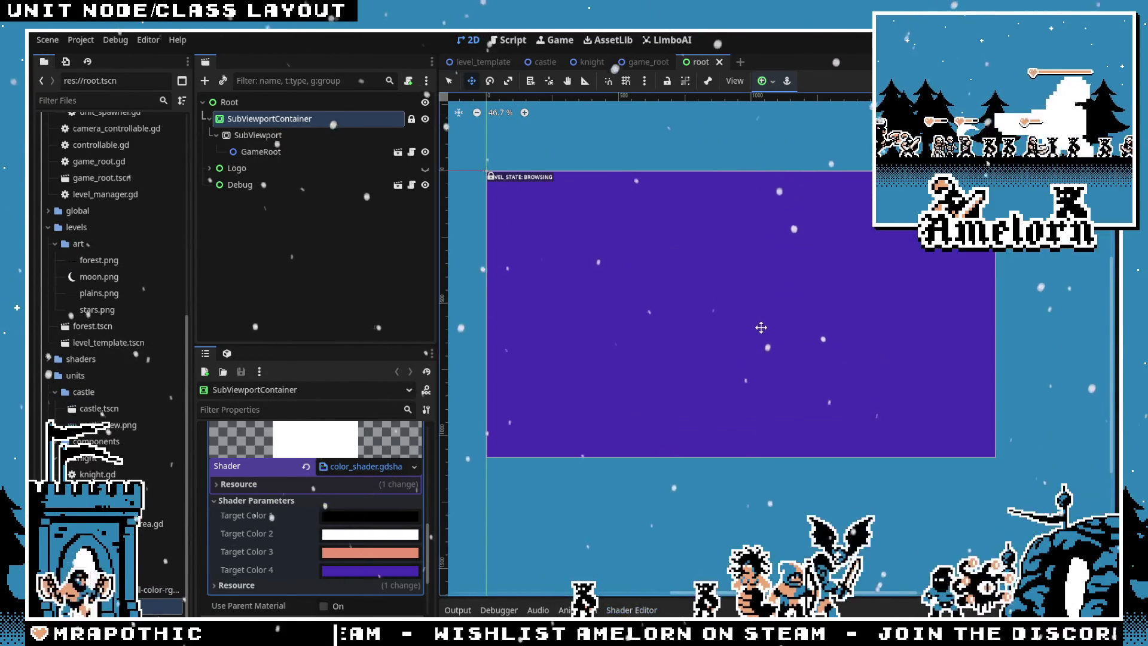
key(F5)
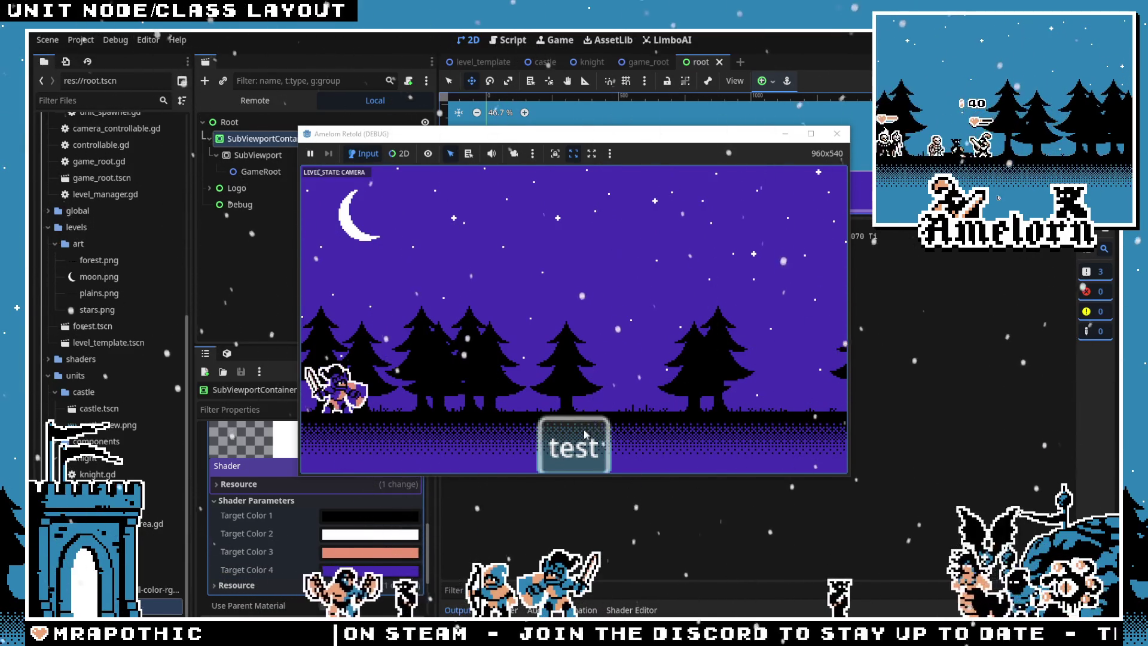
click(556, 453)
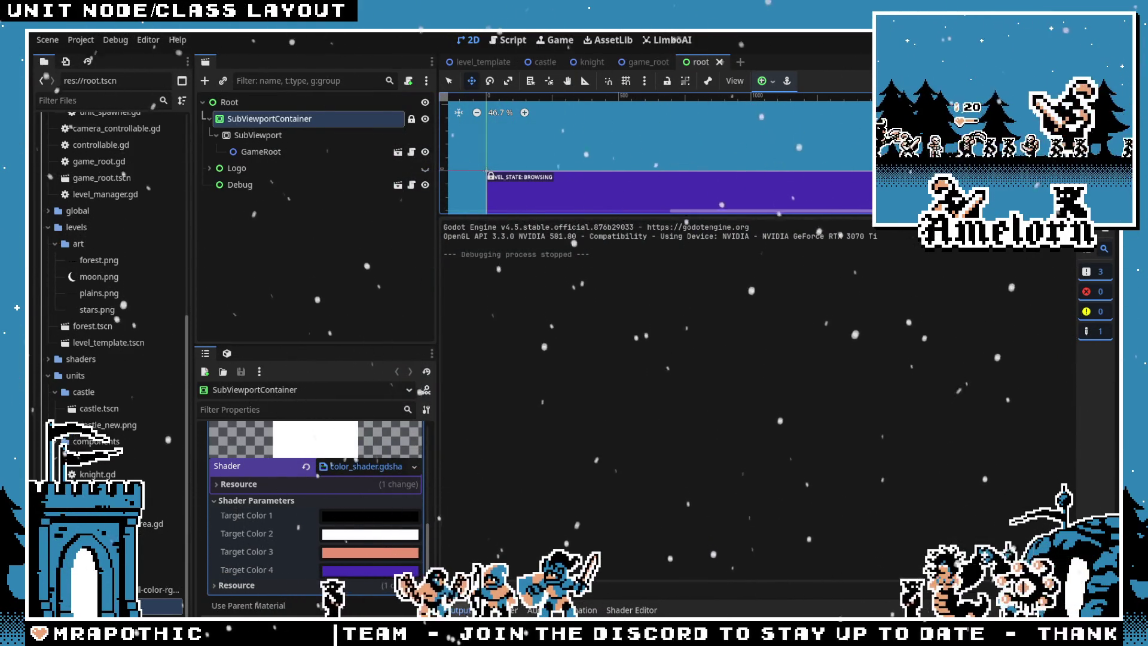